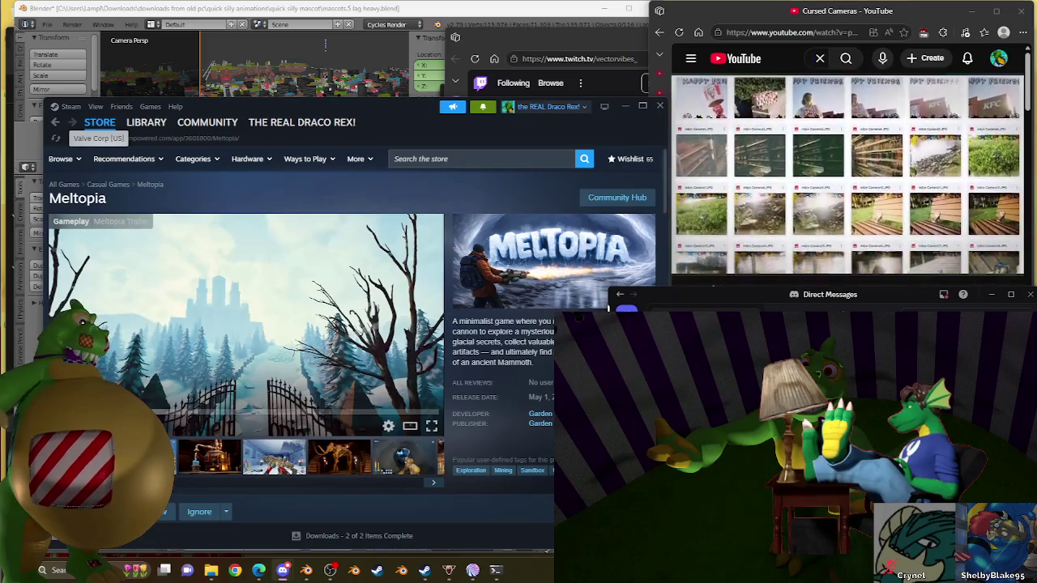
# Focus the YouTube window, scroll to the Shorts row, and start the "A leap of faith" short
pyautogui.click(758, 58)
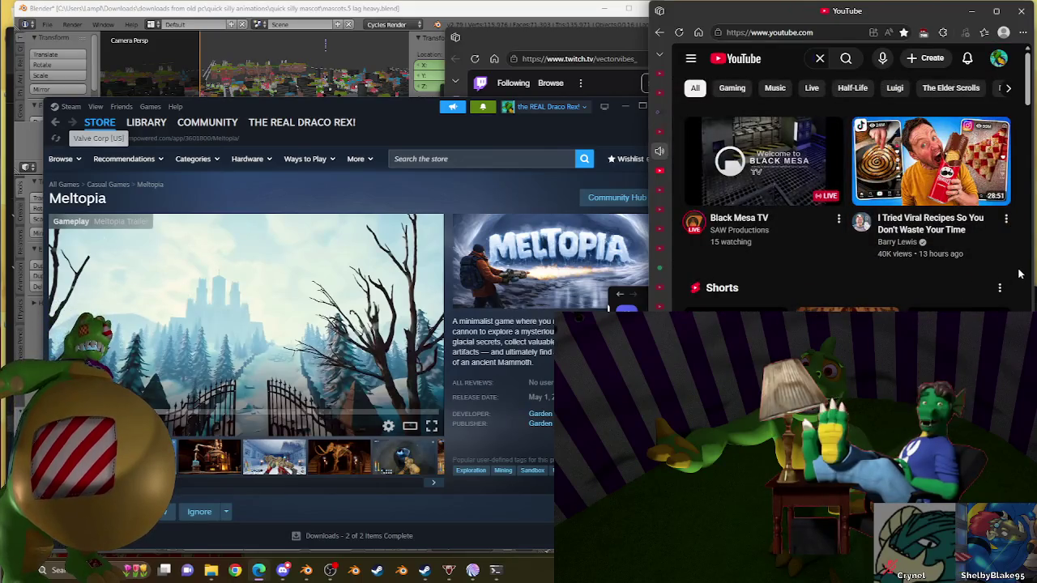
pyautogui.scroll(-1, 1019, 274)
pyautogui.click(984, 219)
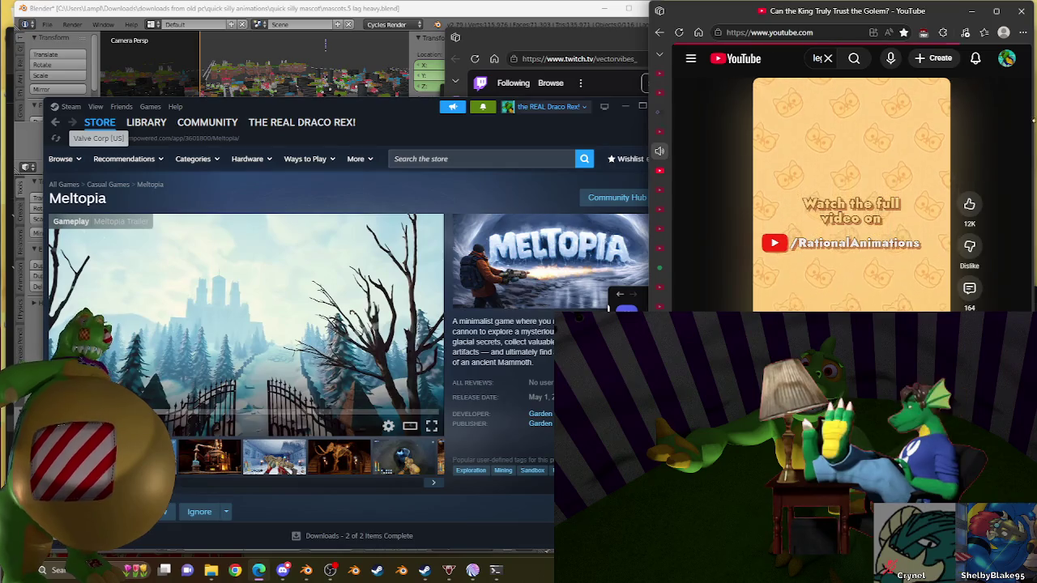
# Go back from the Shorts player to the YouTube home feed
pyautogui.hotkey('alt', 'Left')
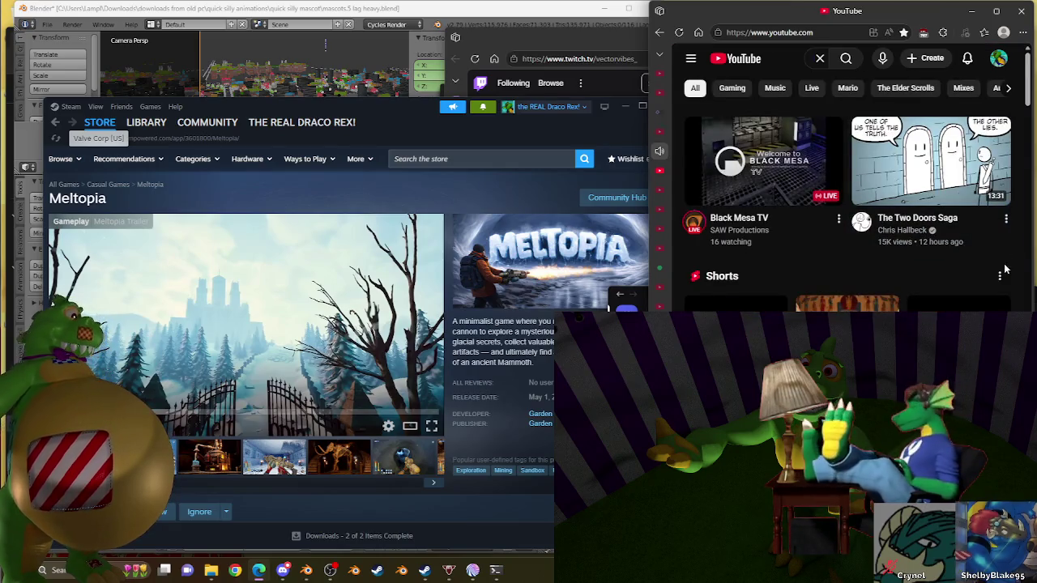
# Scroll down the home feed to "Clean vines you can show your grandparents"
pyautogui.scroll(-3, 1013, 253)
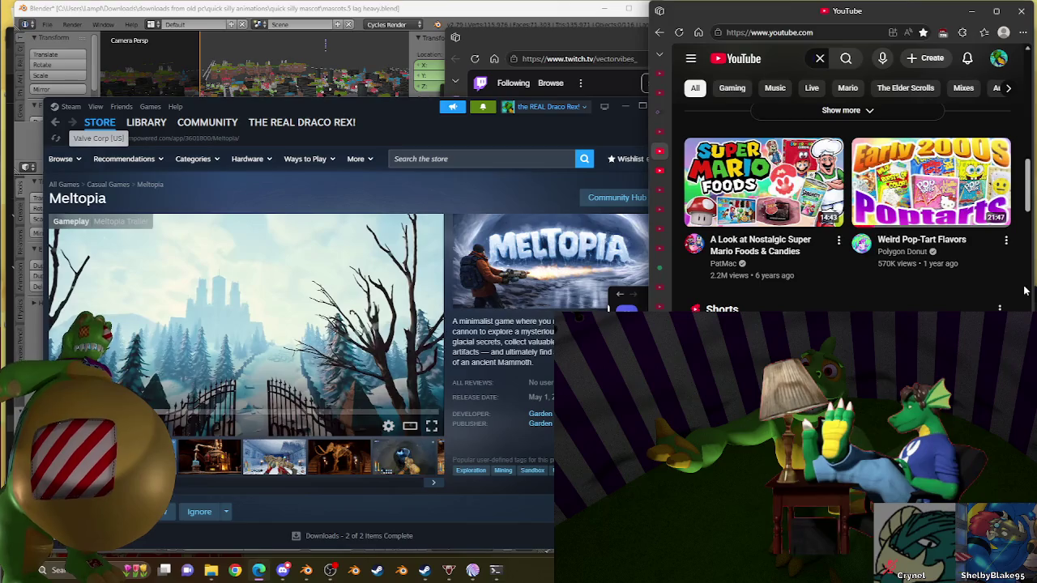
pyautogui.scroll(-5, 1023, 287)
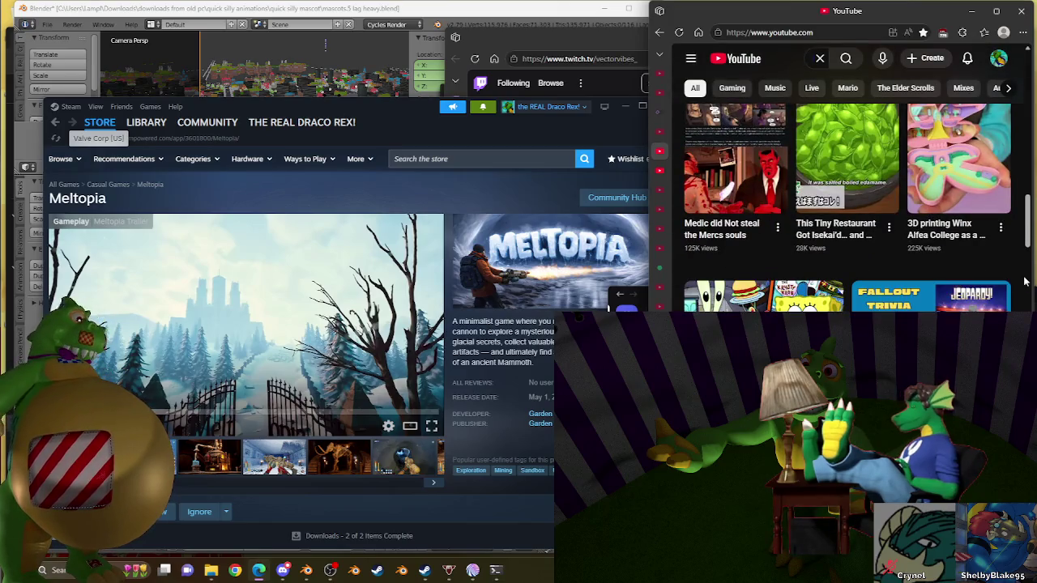
pyautogui.scroll(-1, 1024, 281)
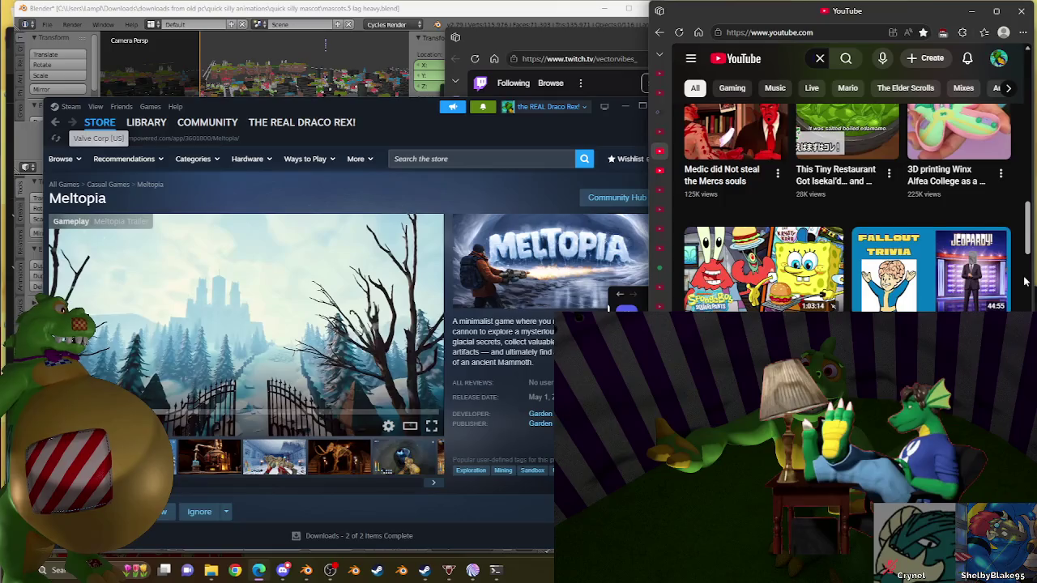
pyautogui.scroll(-3, 1025, 281)
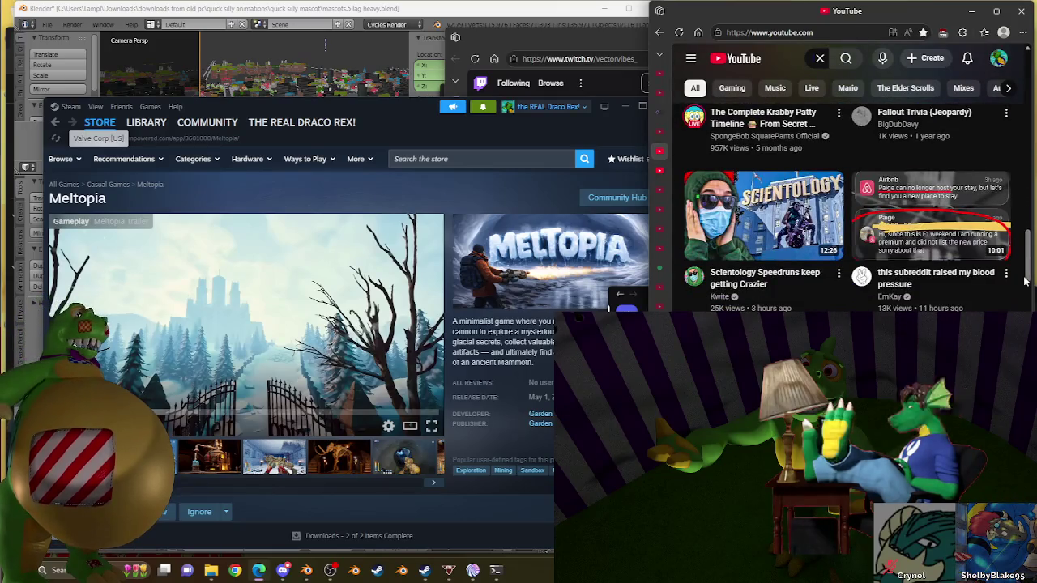
pyautogui.scroll(-3, 1024, 281)
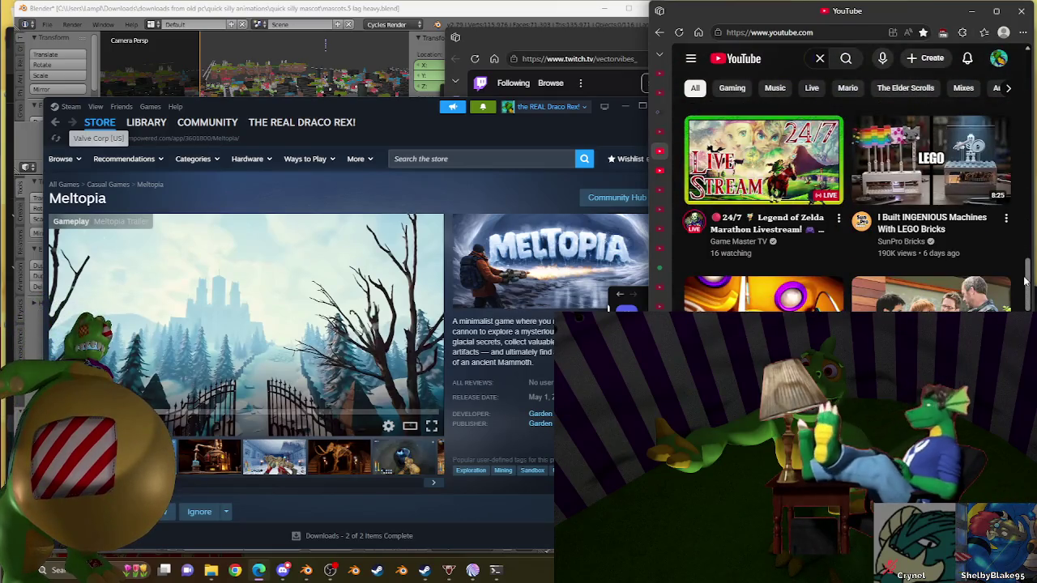
pyautogui.scroll(-3, 1024, 281)
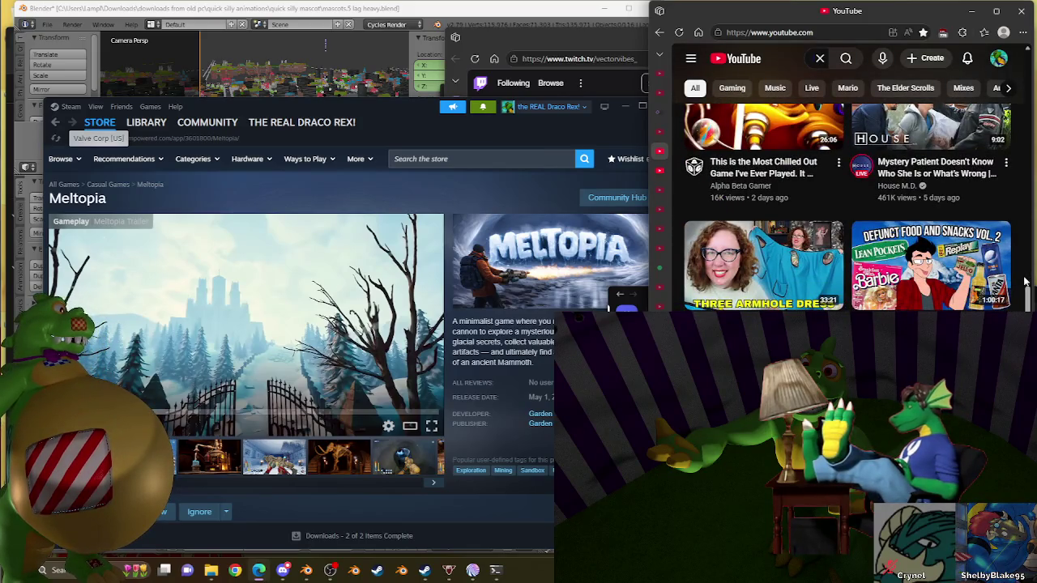
pyautogui.scroll(-2, 1025, 281)
pyautogui.scroll(-3, 1025, 281)
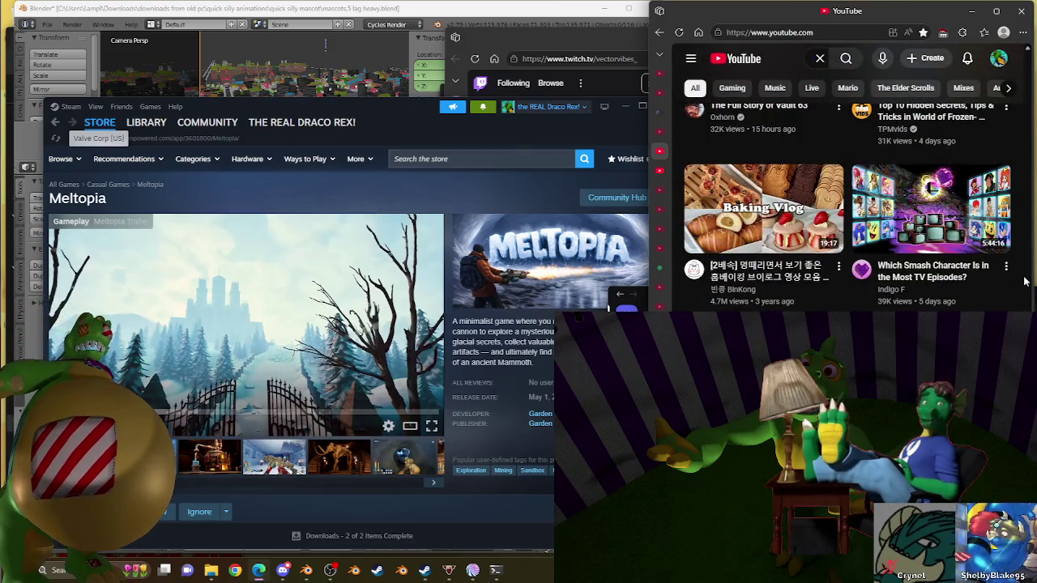
pyautogui.scroll(-2, 1024, 281)
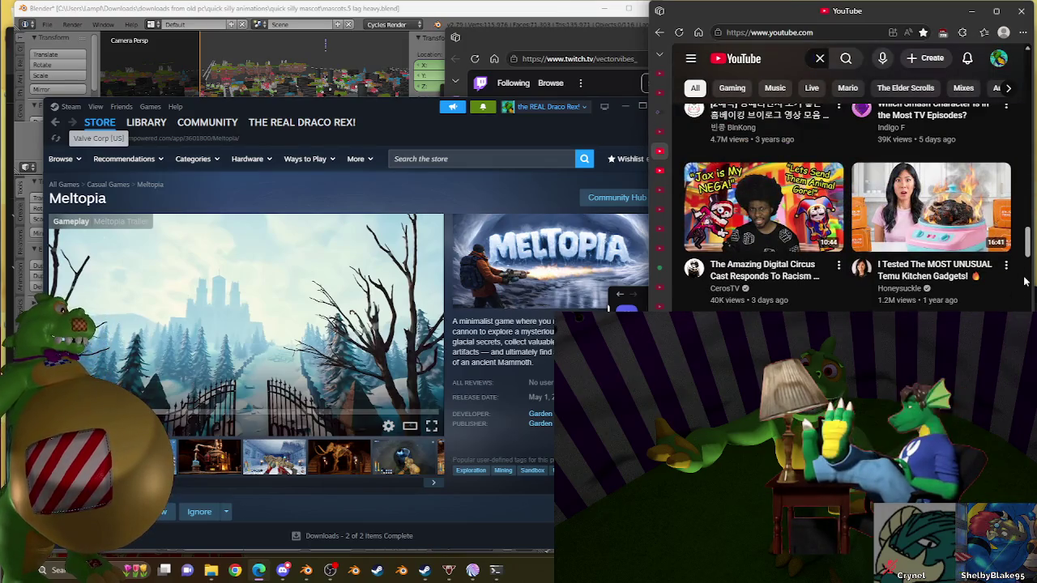
pyautogui.scroll(-2, 1025, 281)
pyautogui.scroll(-2, 1024, 279)
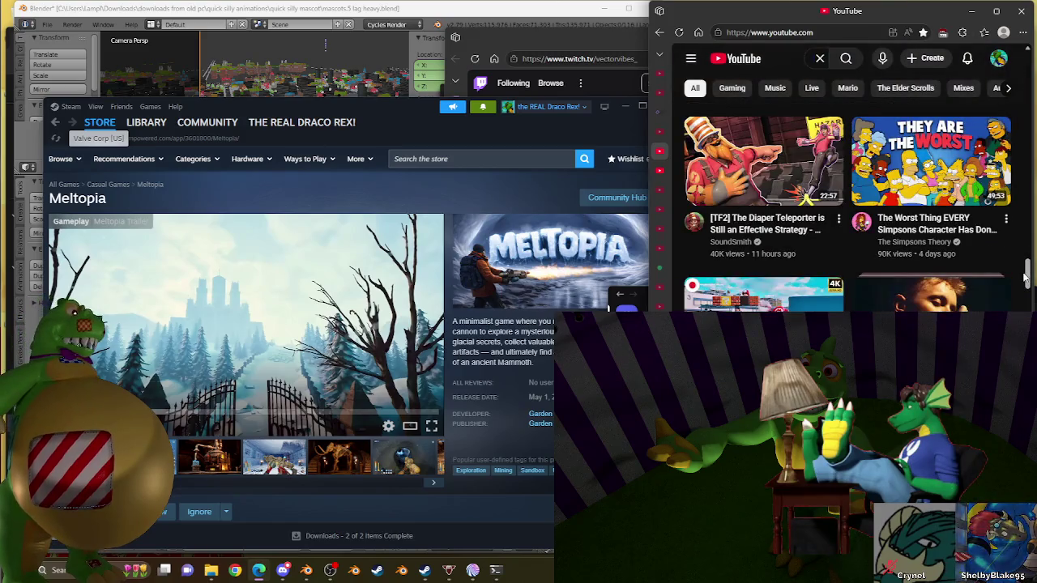
pyautogui.scroll(-1, 1025, 279)
pyautogui.scroll(-2, 1024, 278)
pyautogui.scroll(-2, 1024, 277)
pyautogui.scroll(-3, 1025, 278)
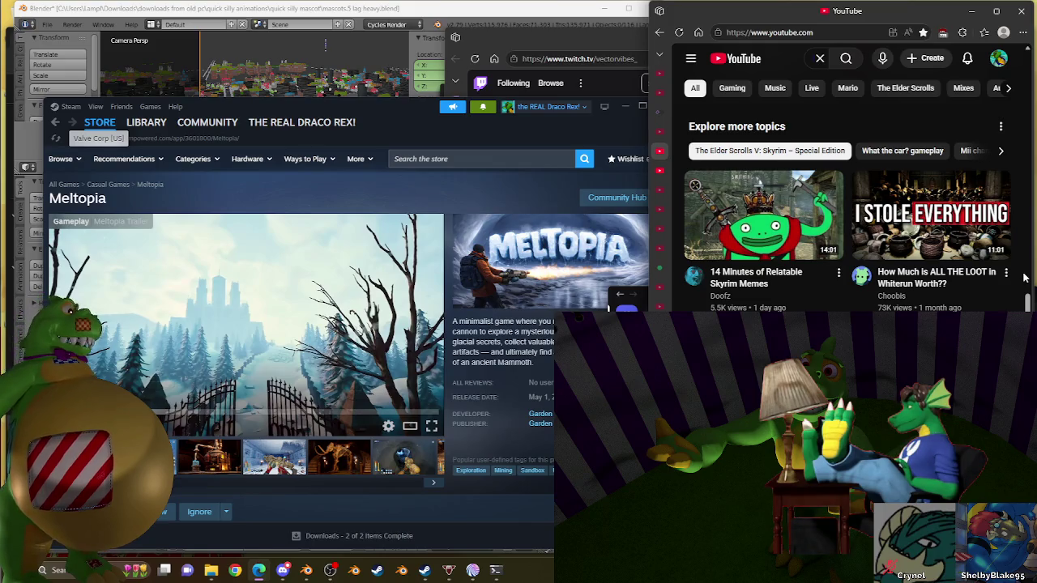
pyautogui.scroll(-3, 1024, 278)
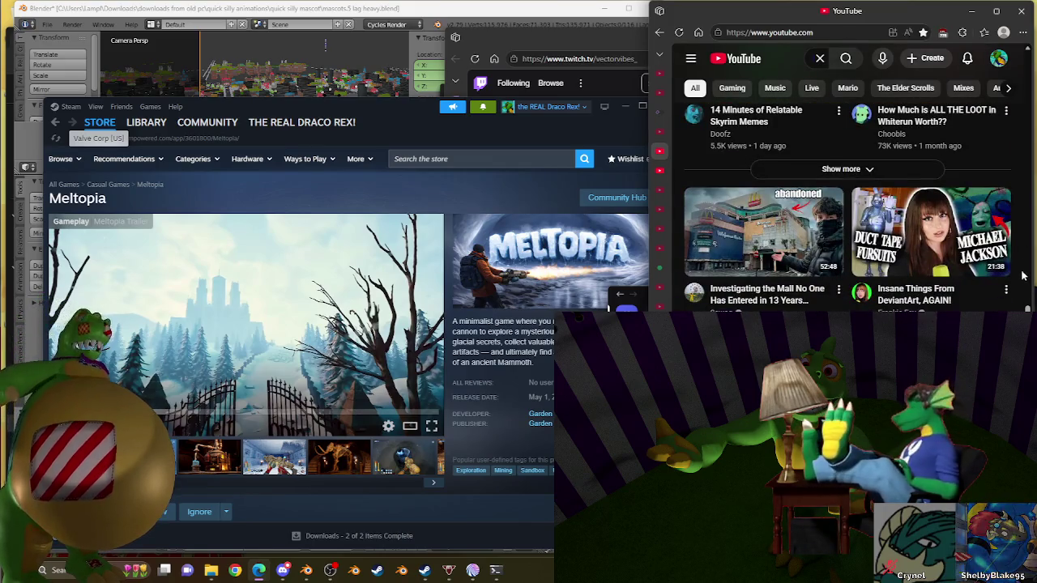
pyautogui.scroll(-4, 1024, 278)
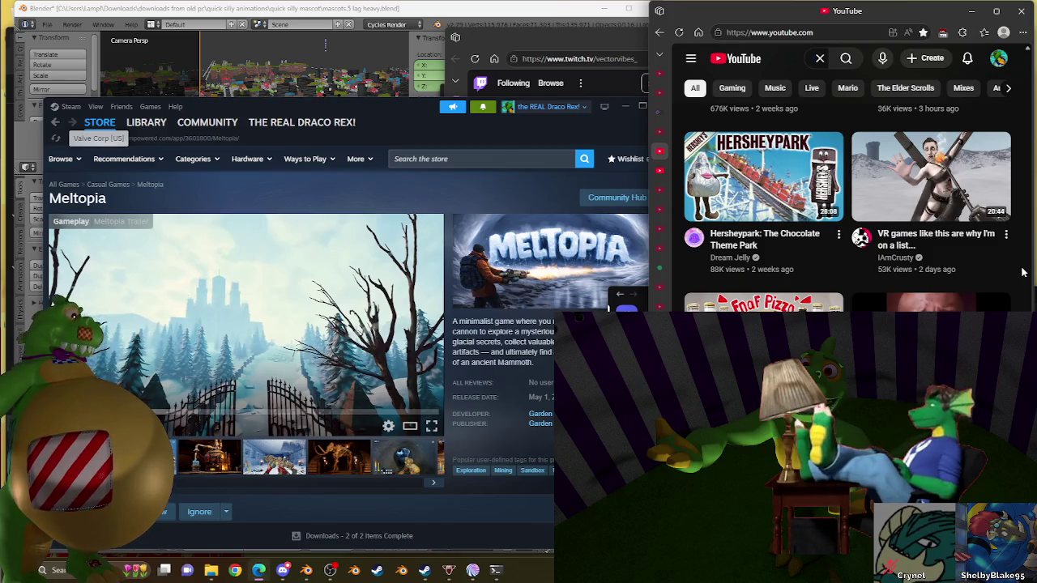
pyautogui.scroll(-2, 1023, 273)
pyautogui.scroll(-3, 1023, 273)
pyautogui.scroll(3, 1023, 273)
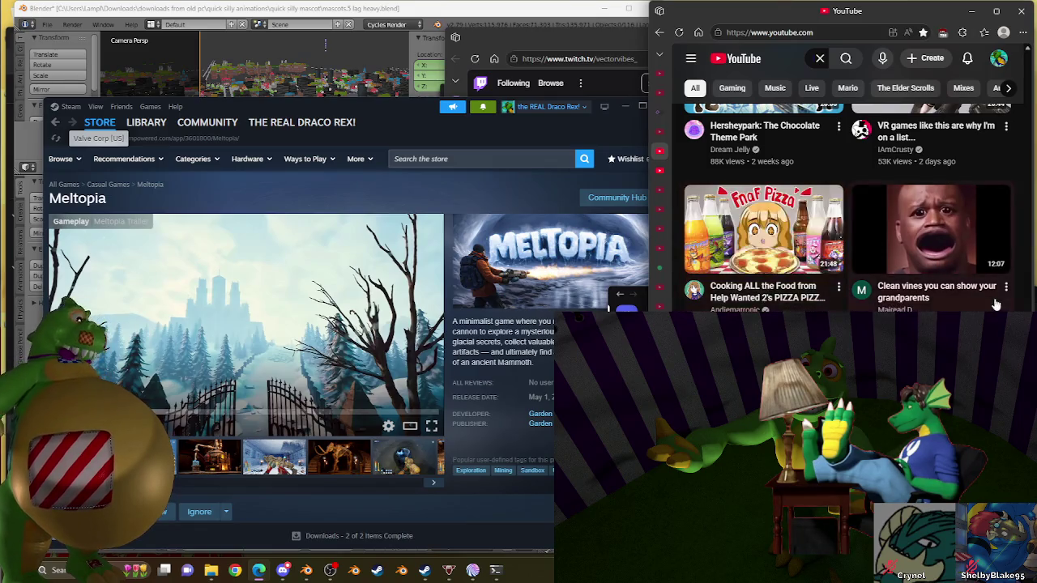
pyautogui.scroll(-3, 996, 306)
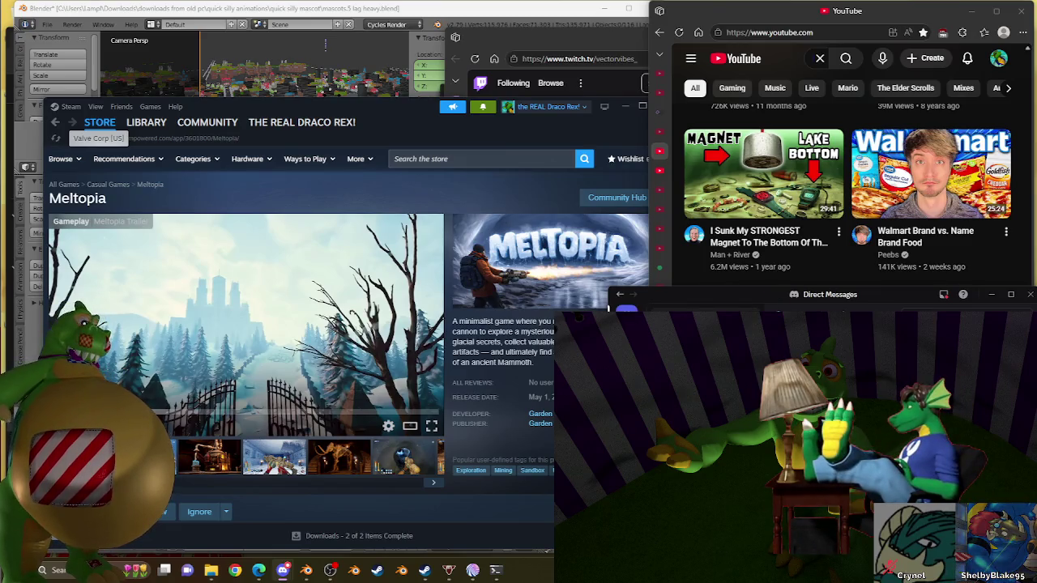
# Scroll further to the Sonic fact and miniature-building video recommendations
pyautogui.scroll(-3, 1022, 243)
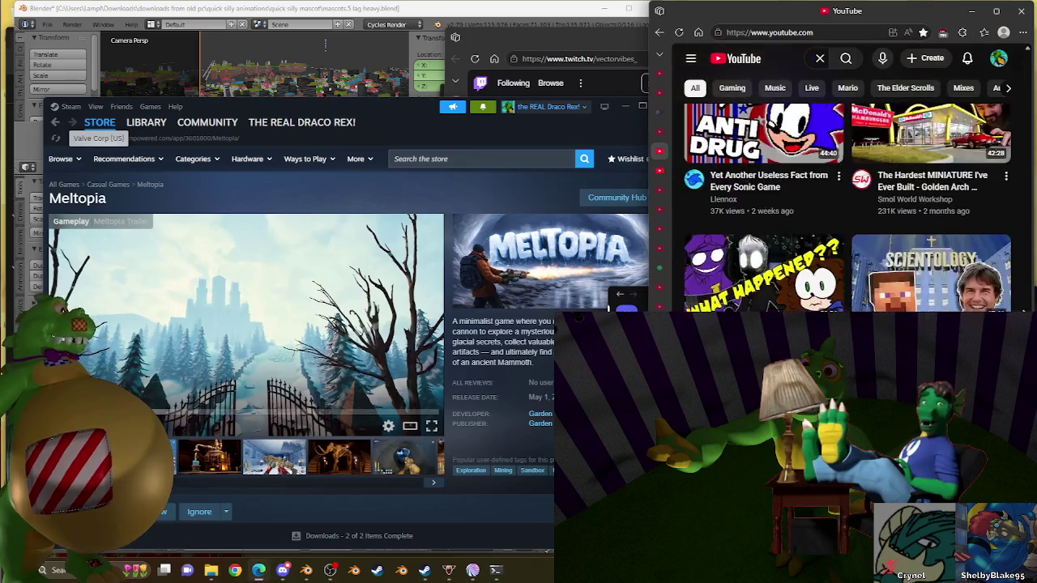
pyautogui.scroll(-3, 1022, 239)
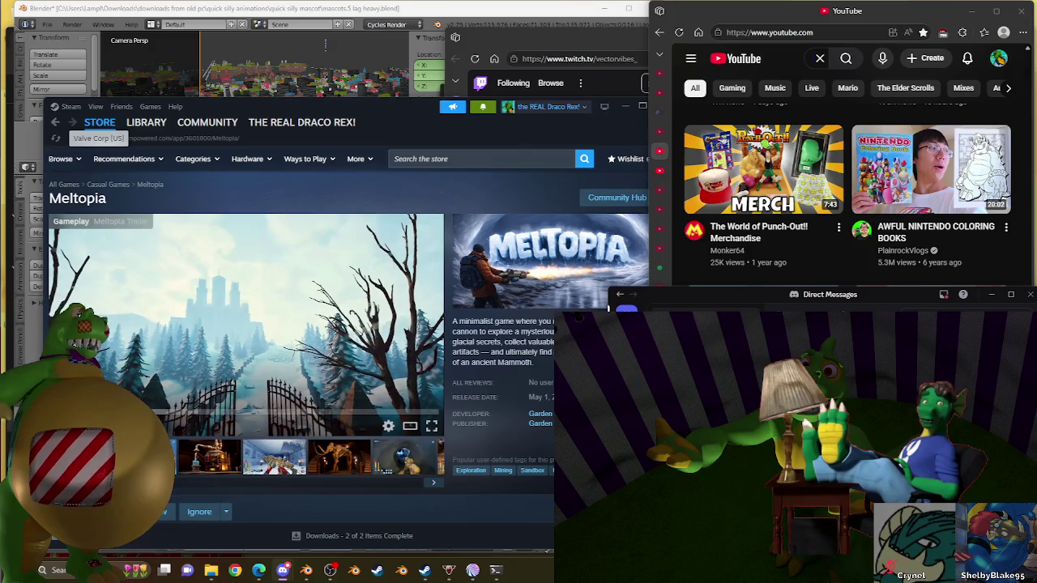
pyautogui.moveTo(930, 169)
pyautogui.click(922, 156)
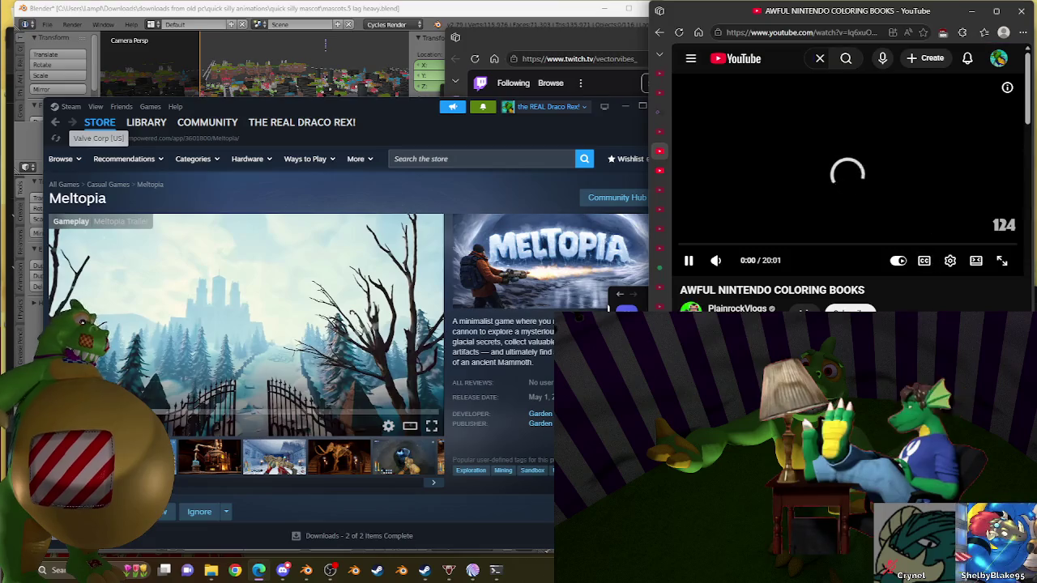
# Open the AWFUL NINTENDO COLORING BOOKS video to play full screen
pyautogui.click(1001, 260)
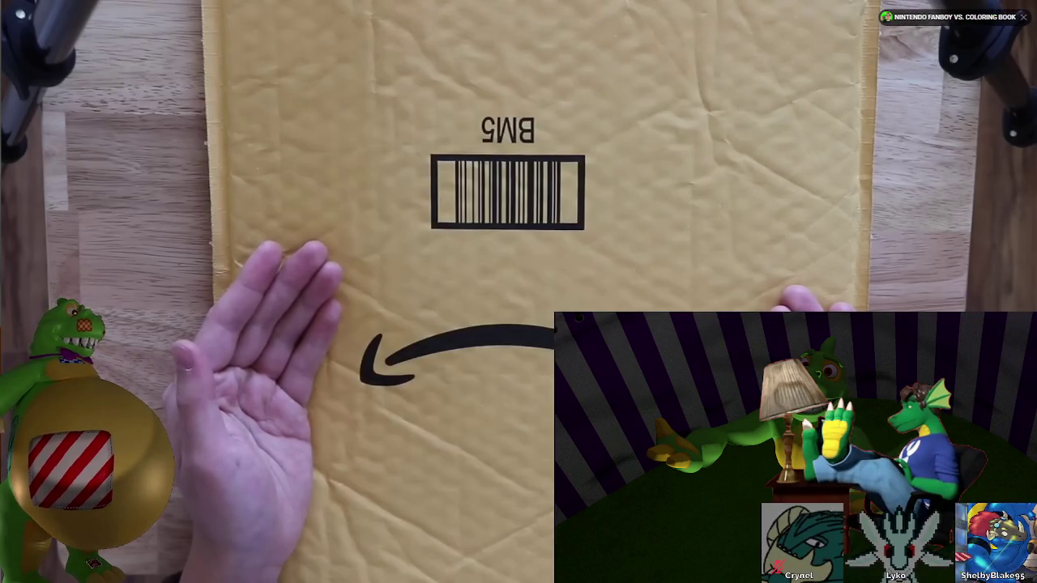
# Pause the full-screen coloring book video on the Mario coloring book cover
pyautogui.click(937, 189)
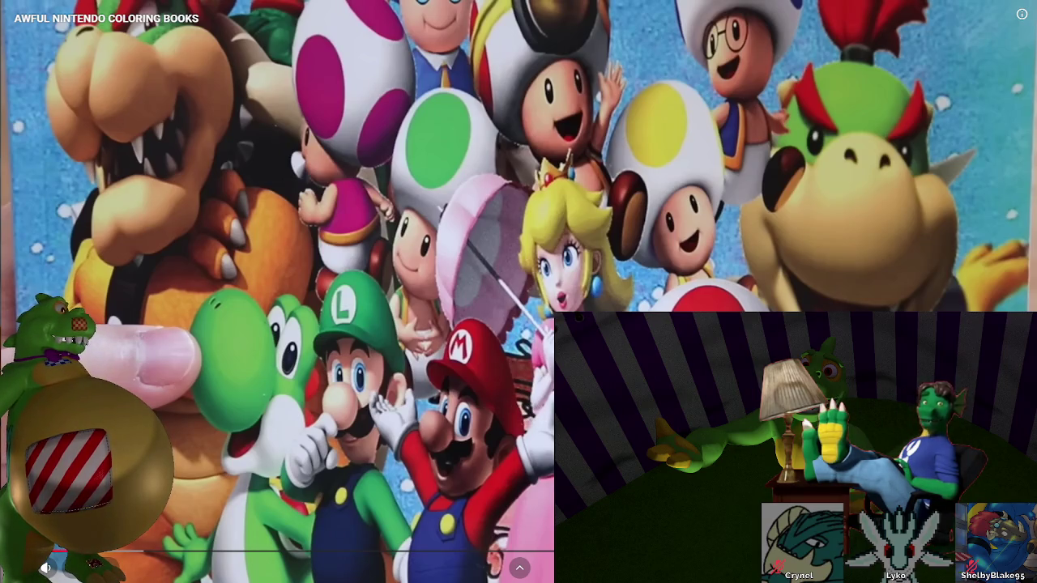
# Resume the coloring book video, then pause it on the King Dedede and Gangster Luigi pages
pyautogui.press('space')
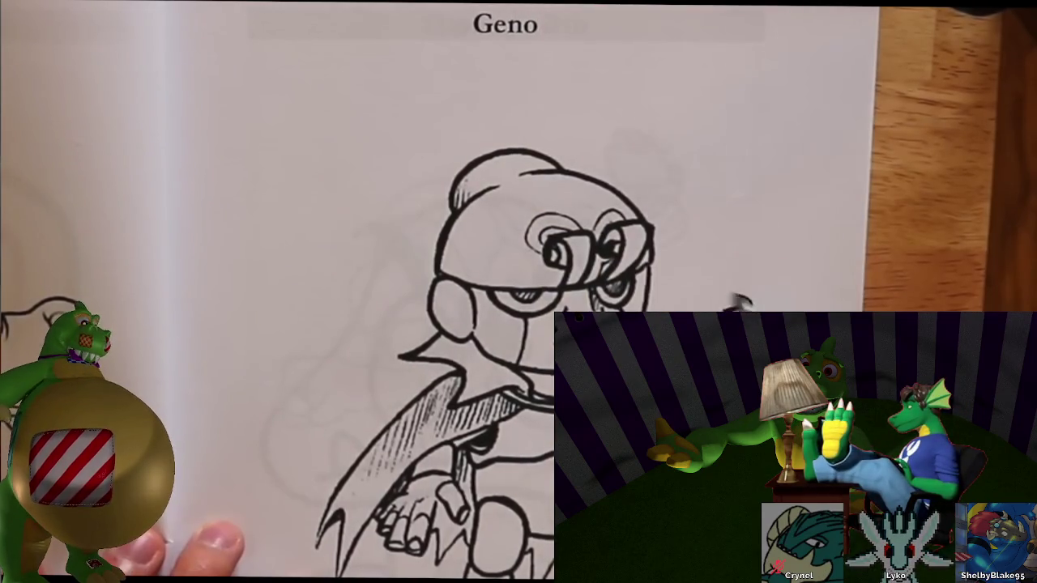
pyautogui.click(810, 242)
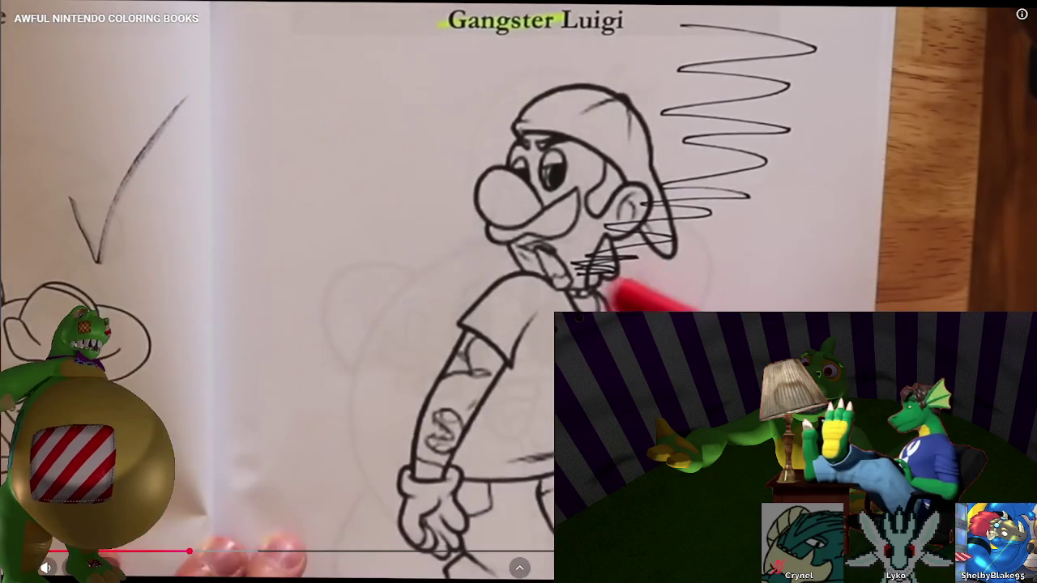
# Exit full screen so the video plays windowed at 3:37 on the Kirby page
pyautogui.press('Escape')
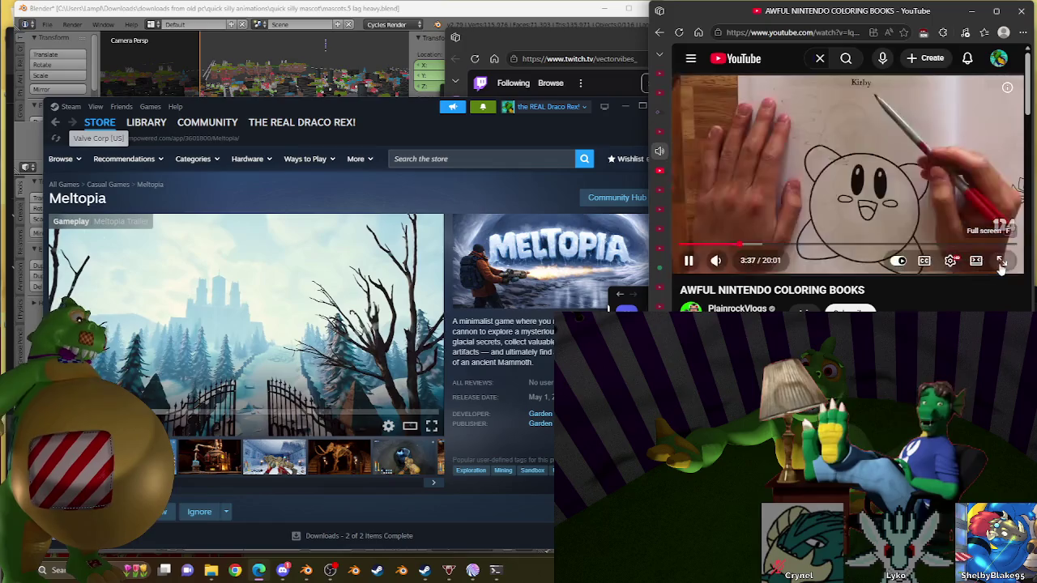
# Return the coloring book video to full screen and let it play on
pyautogui.press('f')
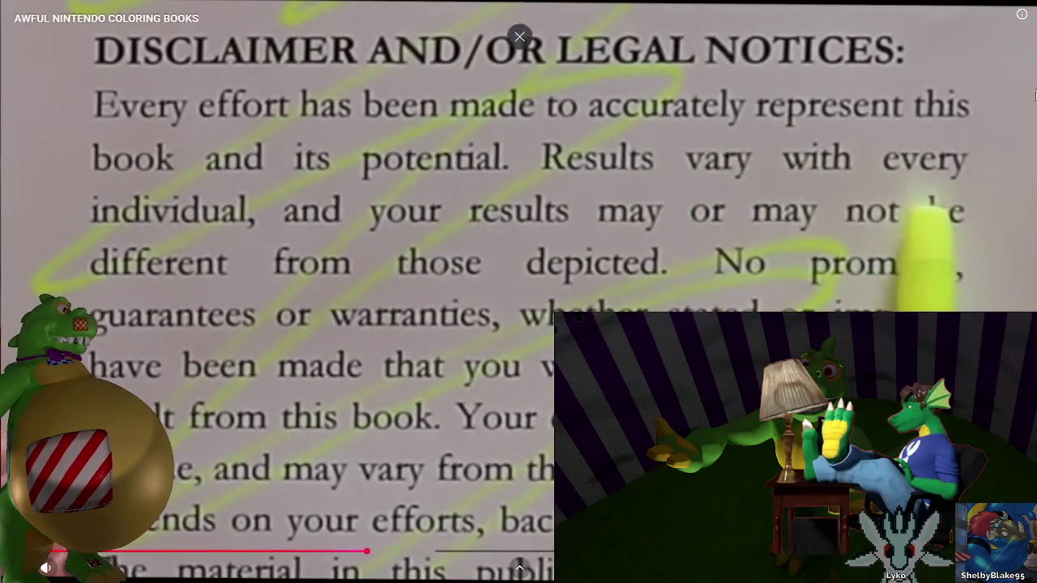
# Pause the coloring book video on the legal disclaimer page
pyautogui.press('space')
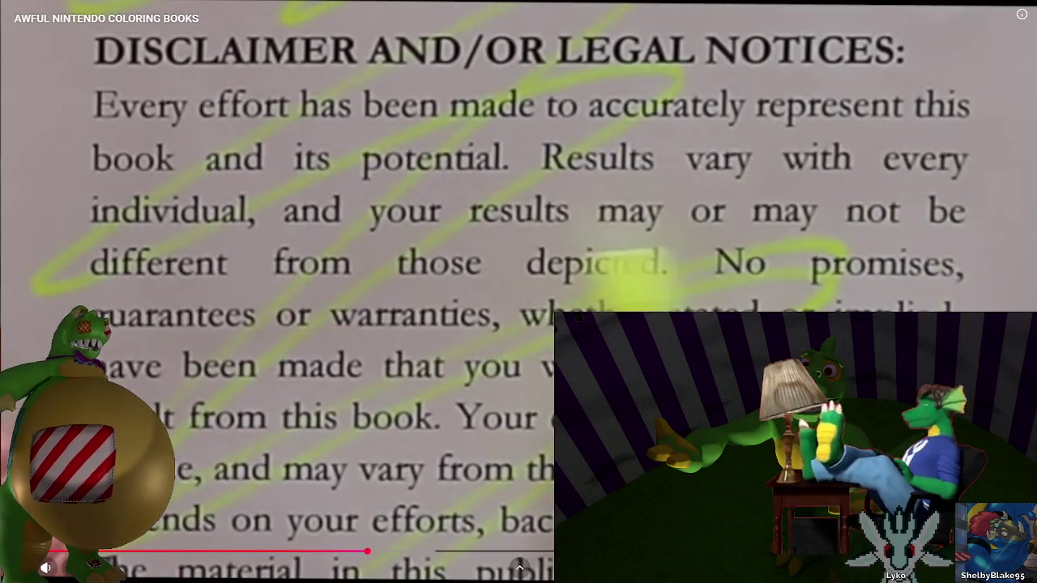
# Exit full screen, resume the Awful Nintendo Coloring Books video, and return it to full screen
pyautogui.press('Escape')
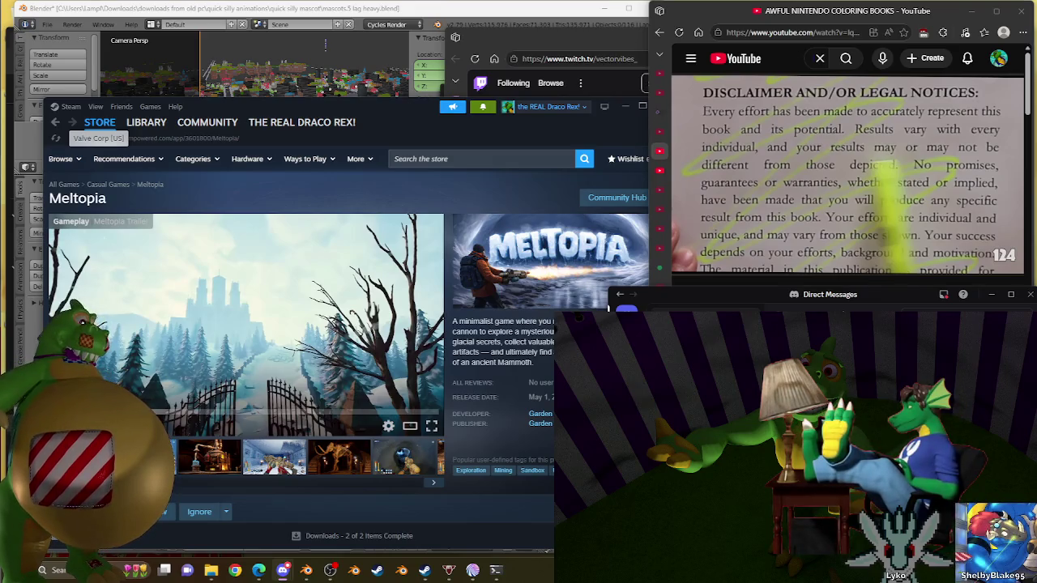
pyautogui.click(838, 123)
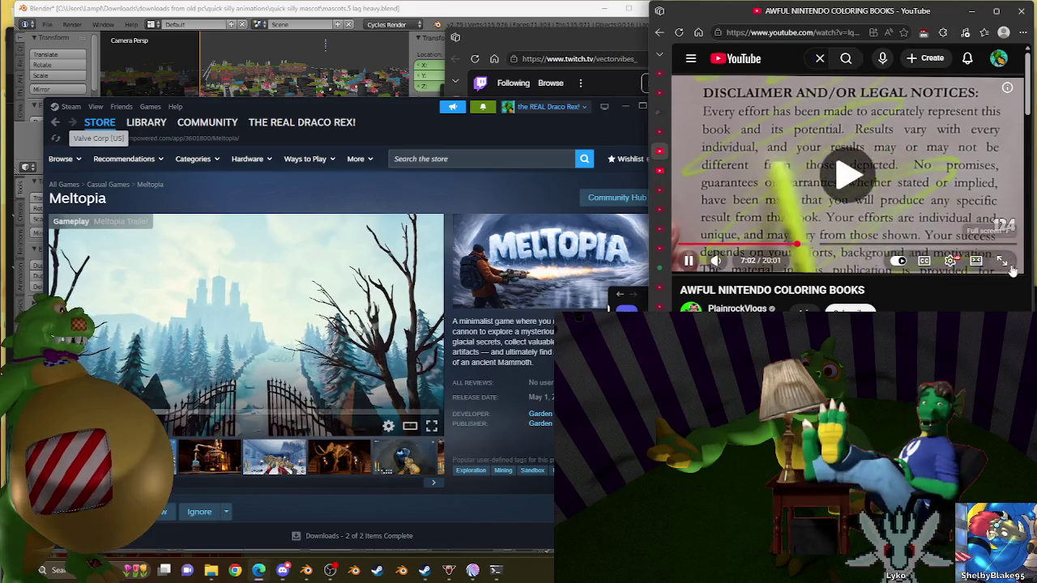
pyautogui.click(1001, 260)
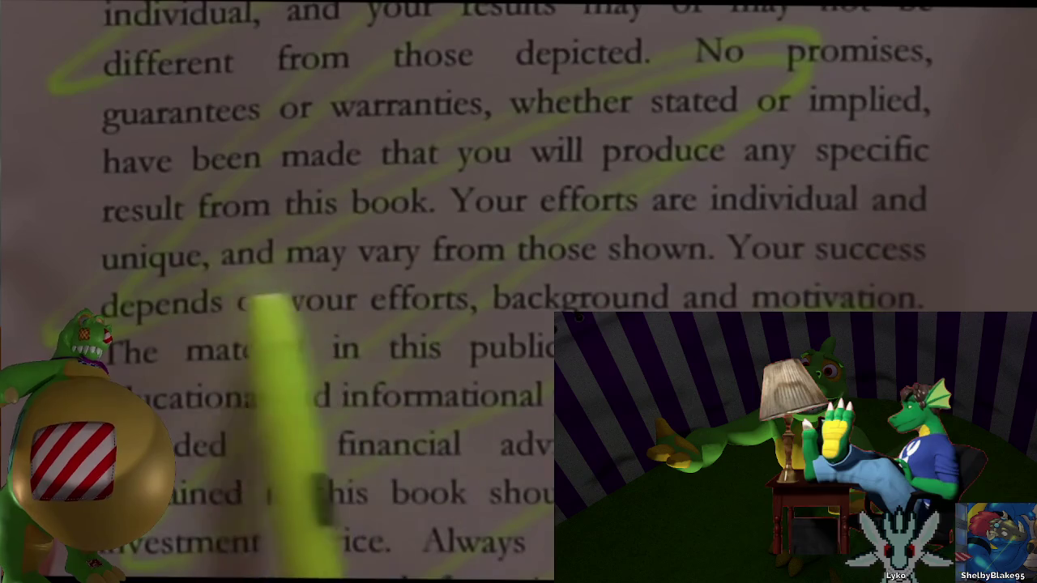
# Seek the coloring book video forward six times, past the disclaimer to the Super Mario cover
pyautogui.press('Right')
pyautogui.press('Right')
pyautogui.press('Right')
pyautogui.press('Right')
pyautogui.press('Right')
pyautogui.press('Right')
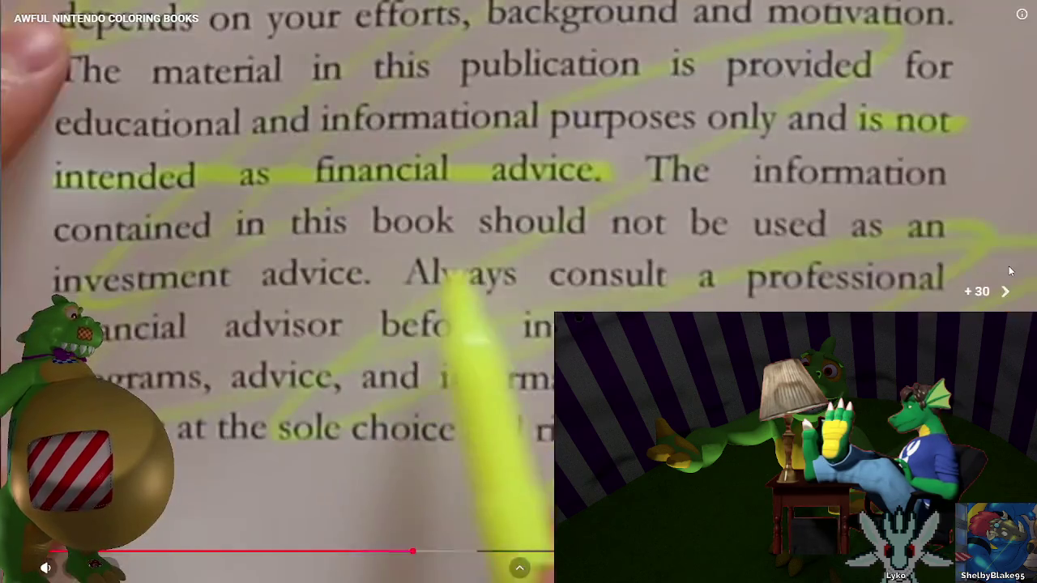
pyautogui.press('Right')
pyautogui.press('Right')
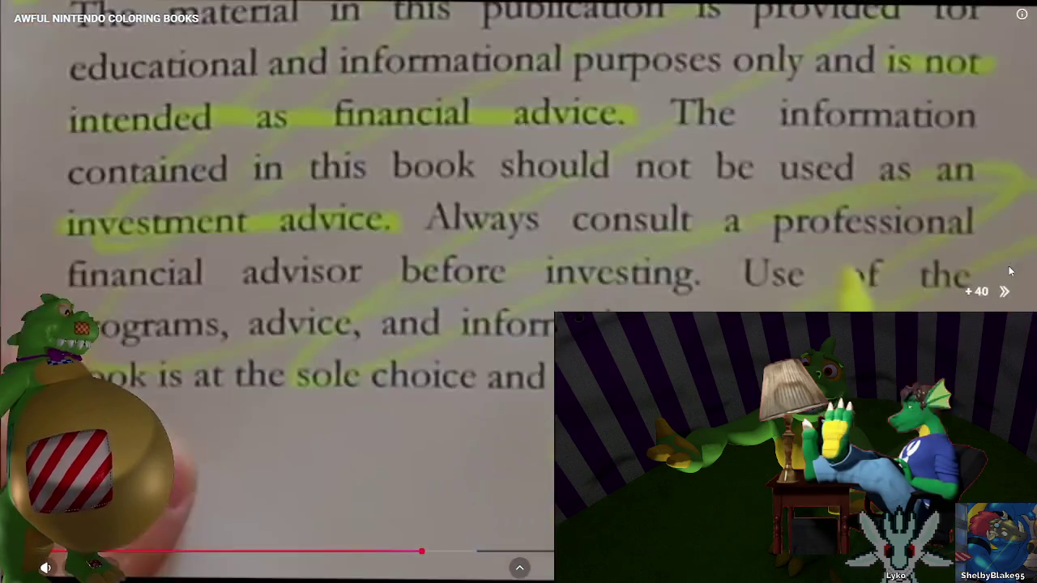
pyautogui.press('Right')
pyautogui.press('Right')
pyautogui.press('Right')
pyautogui.press('Right')
pyautogui.press('Right')
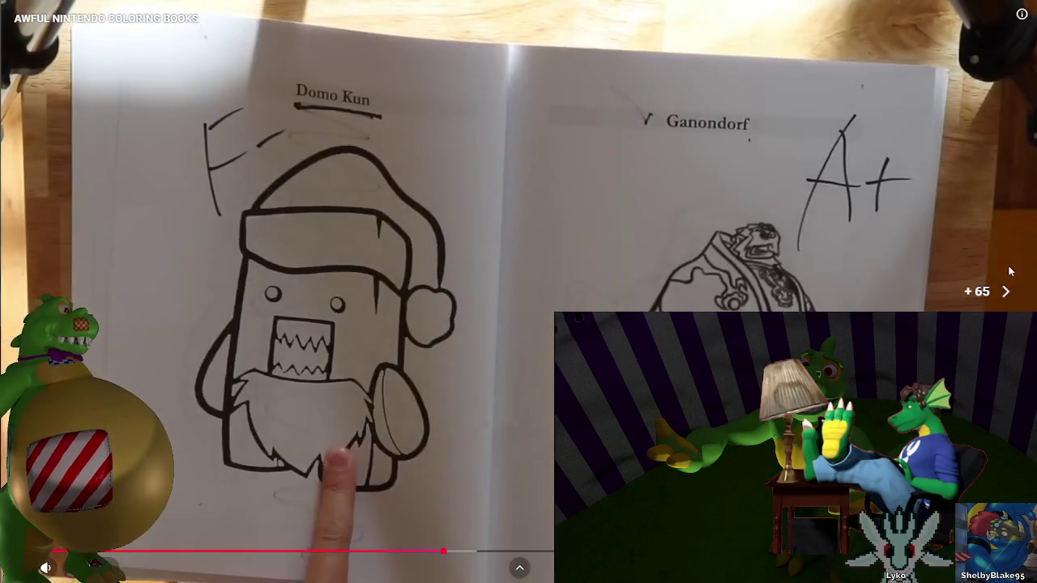
pyautogui.press('Right')
pyautogui.press('Right')
pyautogui.press('Right')
pyautogui.press('Right')
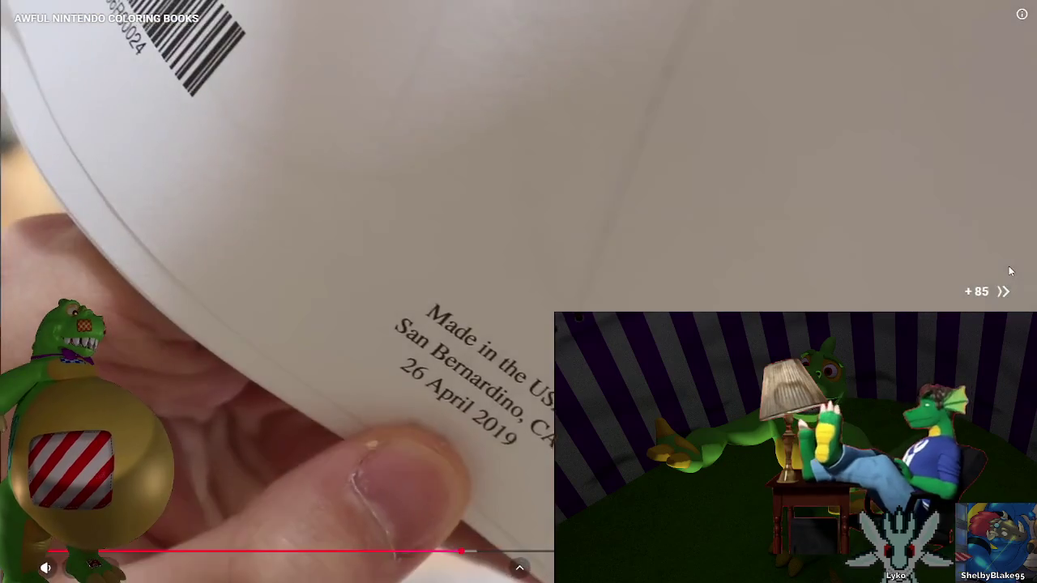
pyautogui.press('Right')
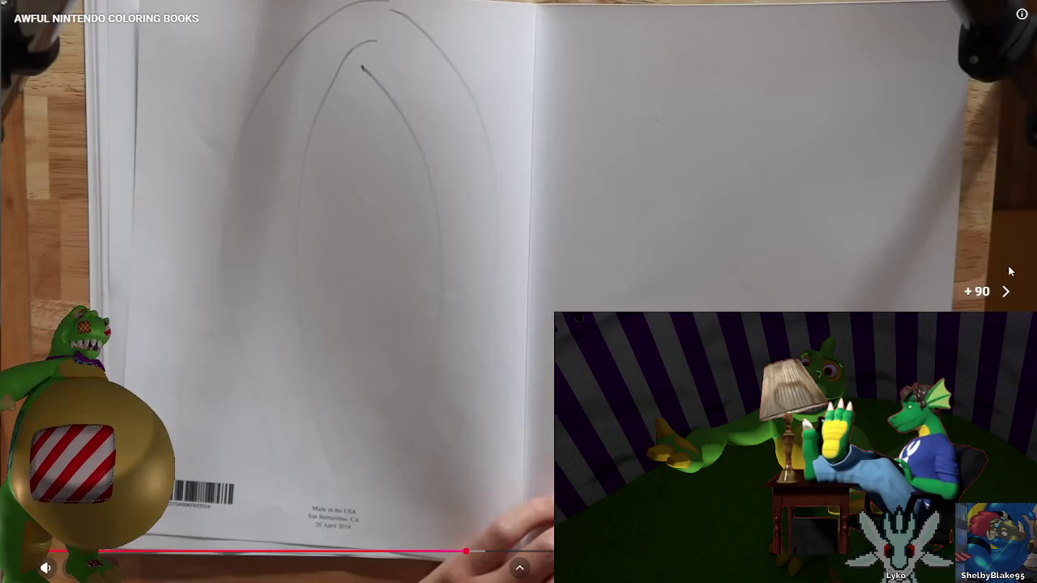
pyautogui.press('Right')
pyautogui.press('Right')
pyautogui.press('Right')
pyautogui.press('Right')
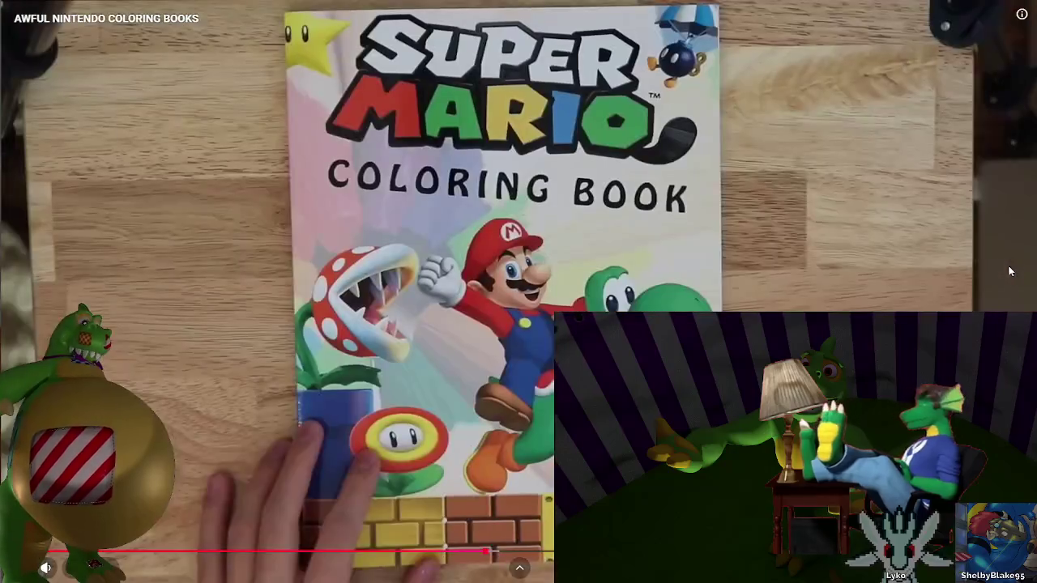
pyautogui.press('Right')
pyautogui.press('Right')
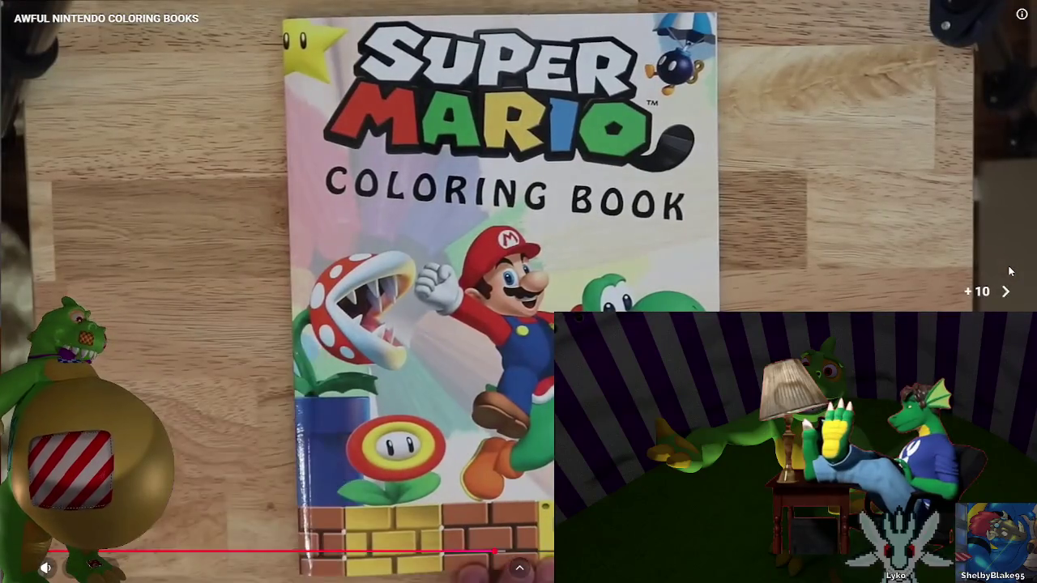
pyautogui.press('Right')
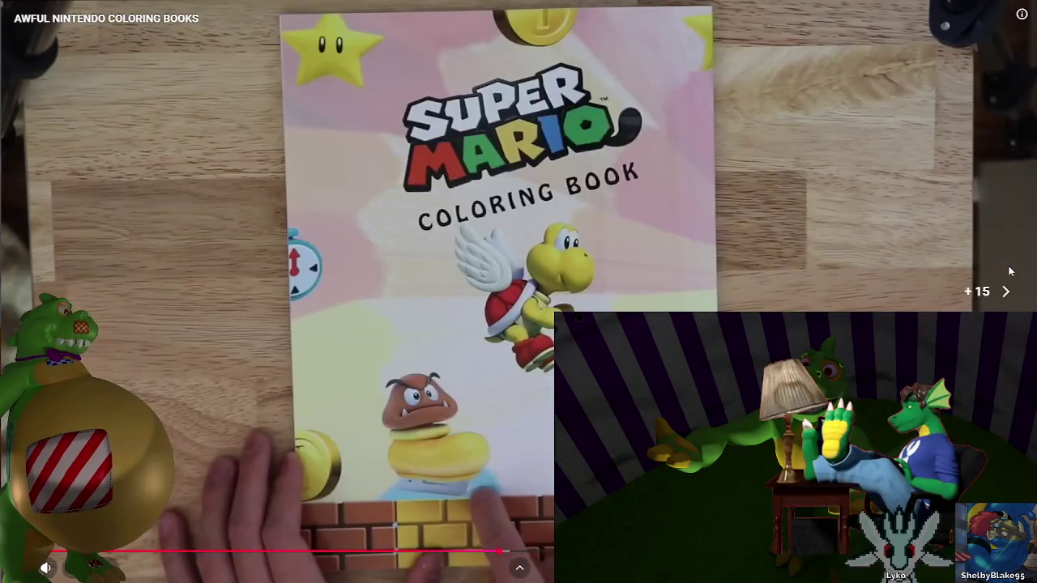
pyautogui.press('Right')
pyautogui.press('Right')
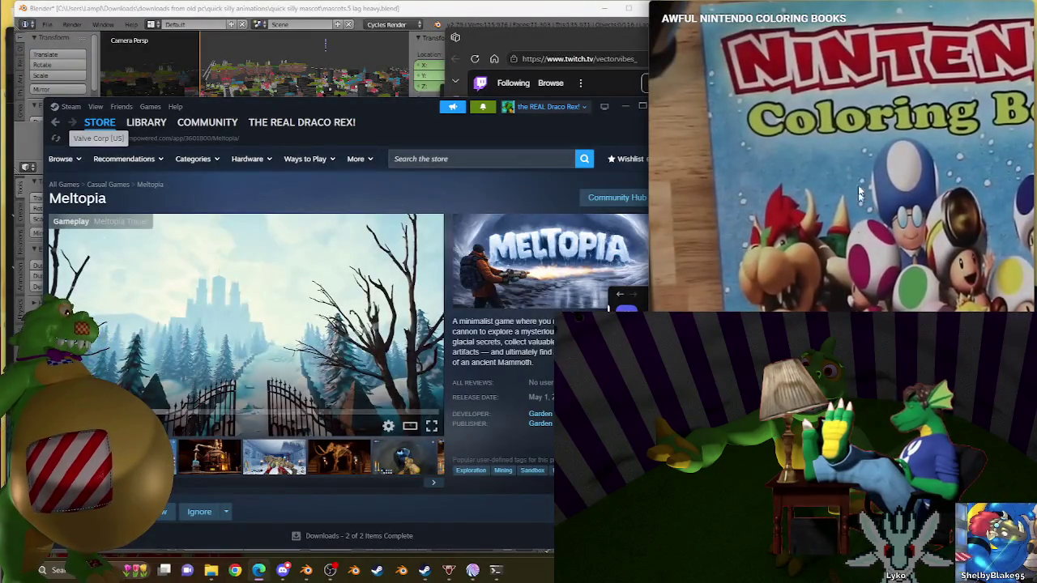
# Leave the coloring book video's full screen and go back to the YouTube home feed
pyautogui.press('Escape')
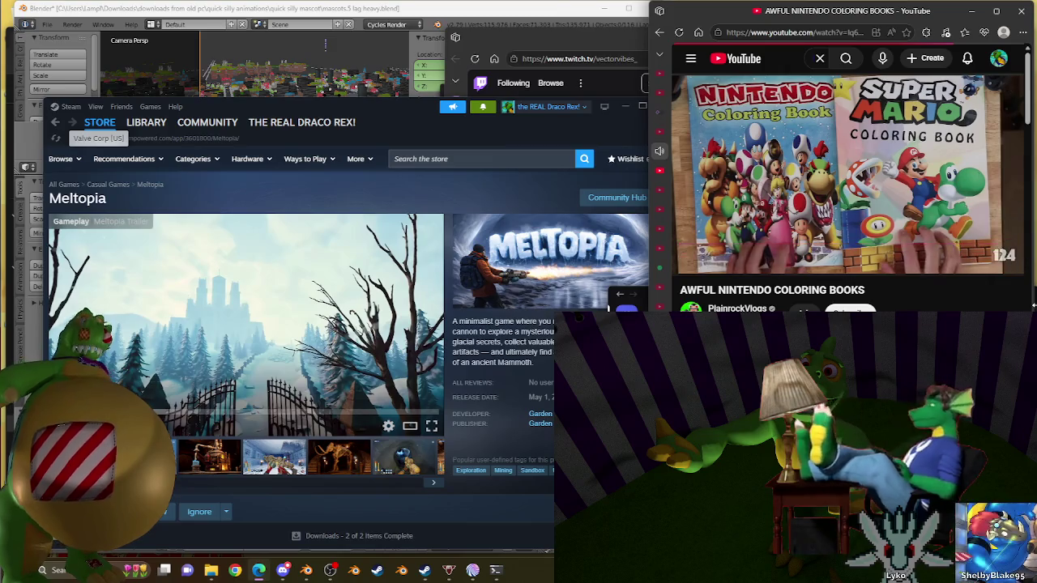
pyautogui.hotkey('alt', 'Left')
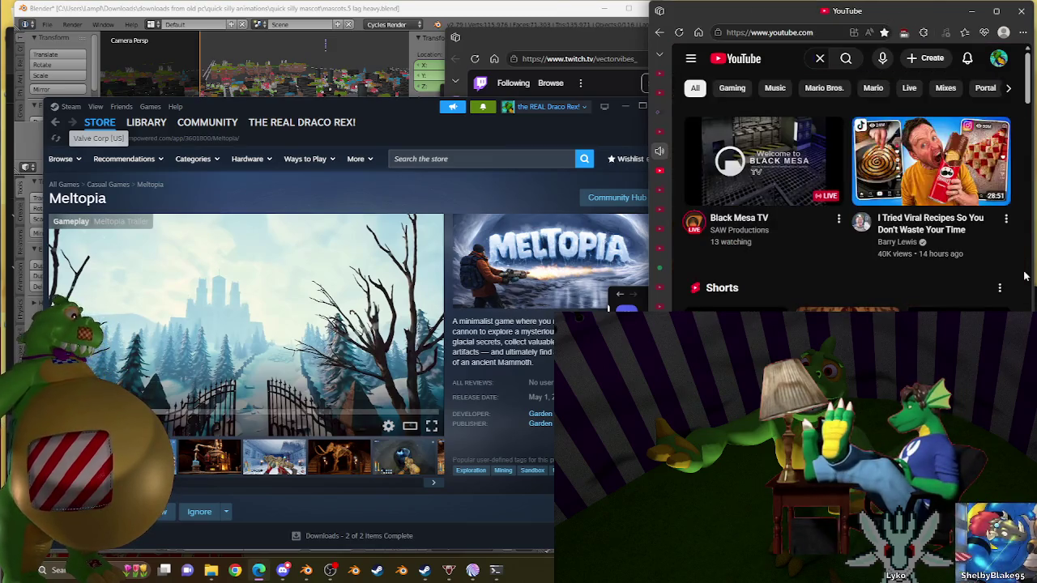
# Scroll down the home feed and open the '20 Minuted of Random Memes' video
pyautogui.scroll(-3, 1025, 277)
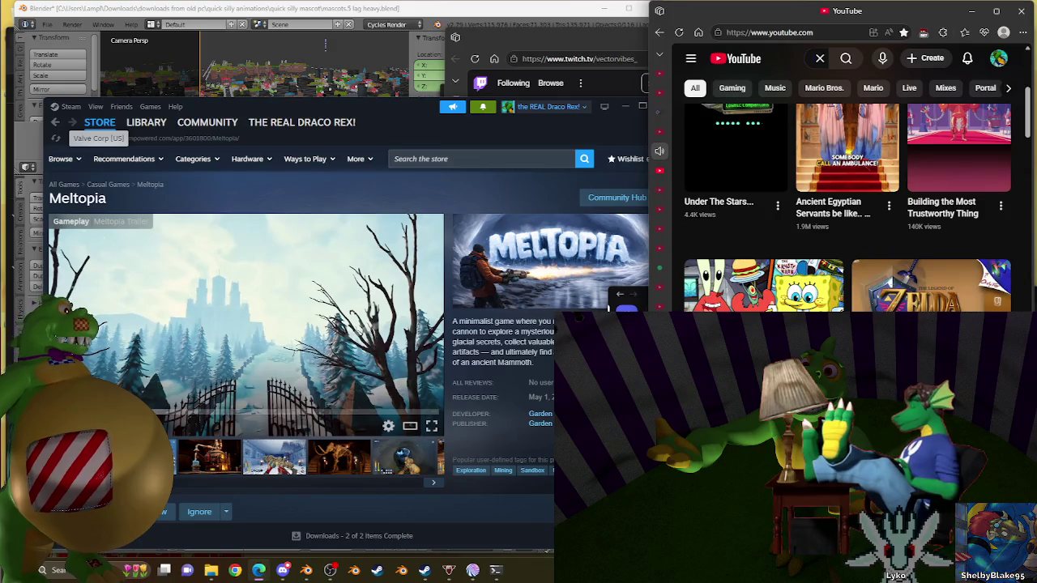
pyautogui.scroll(-3, 847, 206)
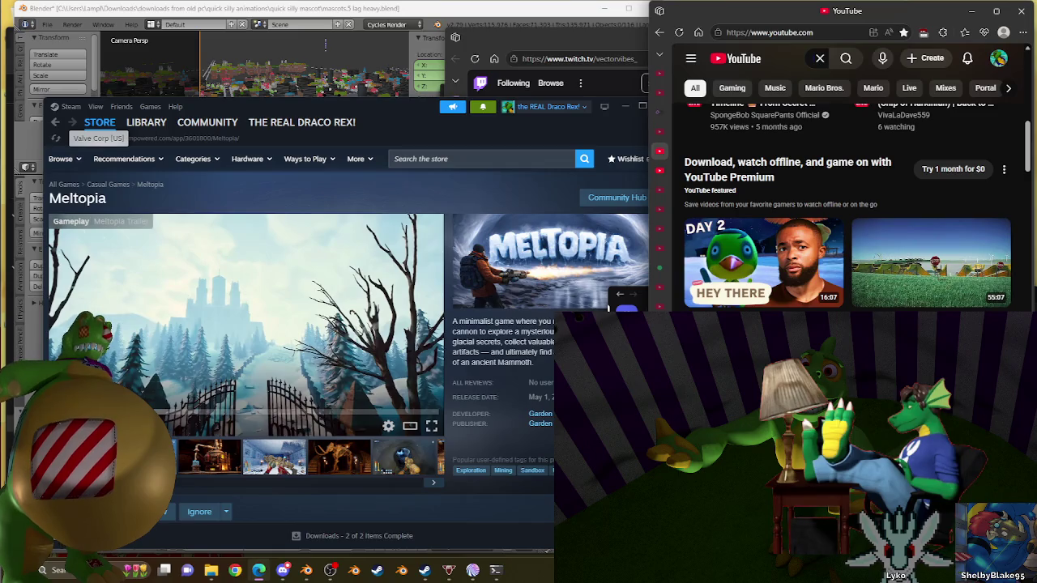
pyautogui.scroll(-3, 847, 207)
pyautogui.scroll(-2, 847, 206)
pyautogui.scroll(-2, 847, 207)
pyautogui.scroll(-2, 847, 206)
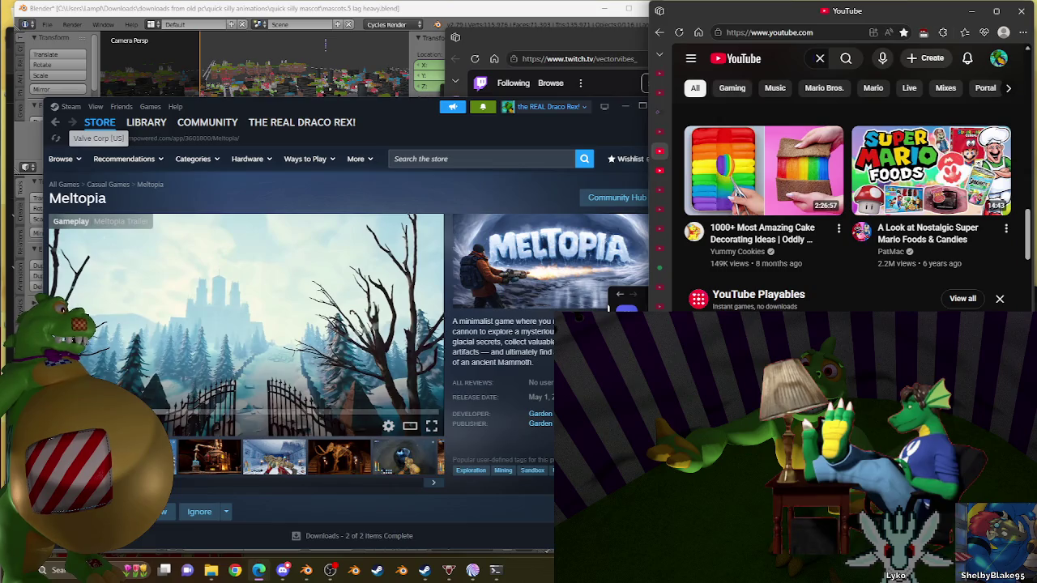
pyautogui.scroll(-2, 847, 207)
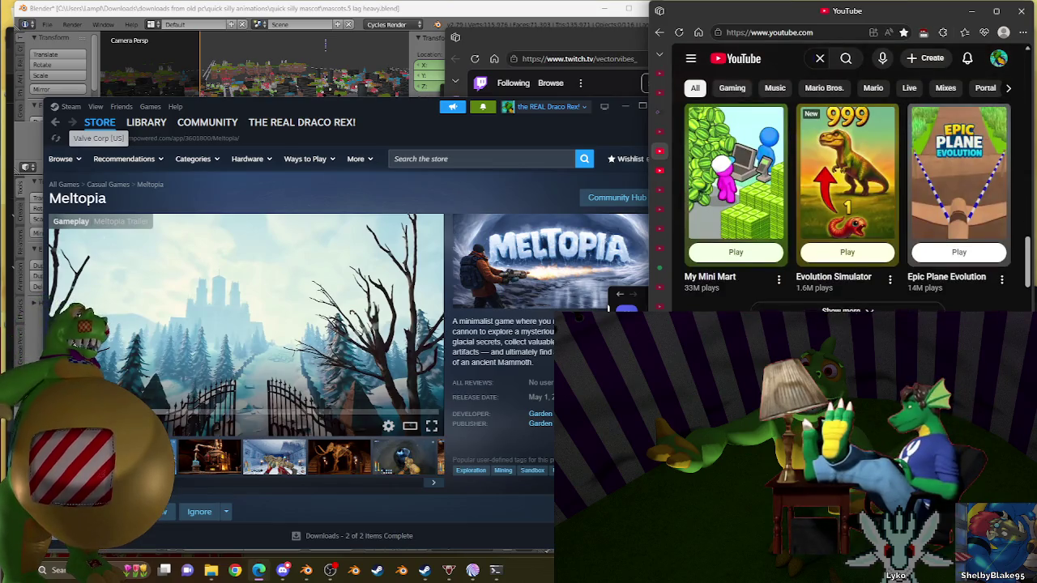
pyautogui.scroll(-2, 847, 206)
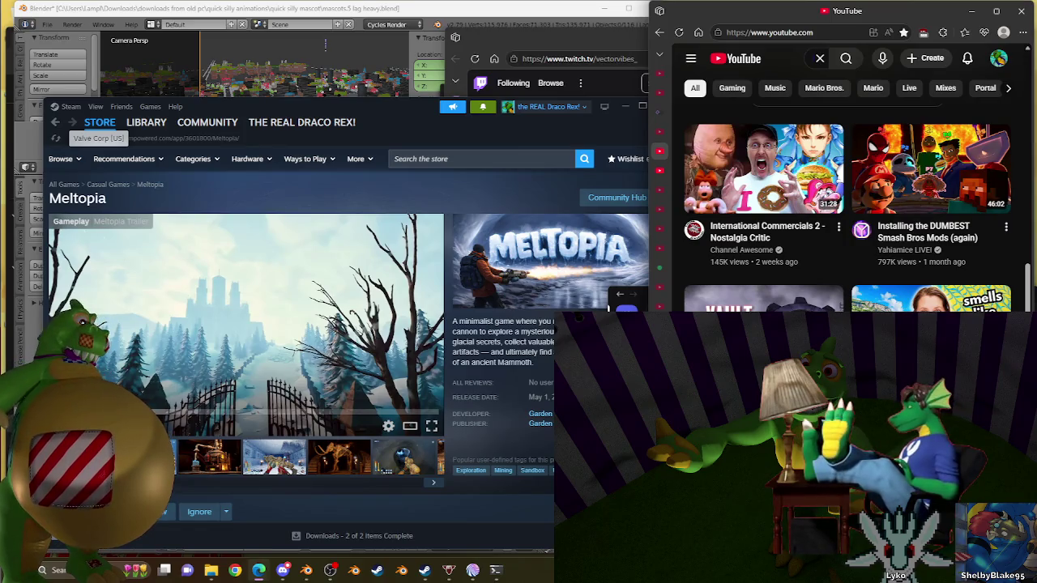
pyautogui.scroll(-2, 847, 206)
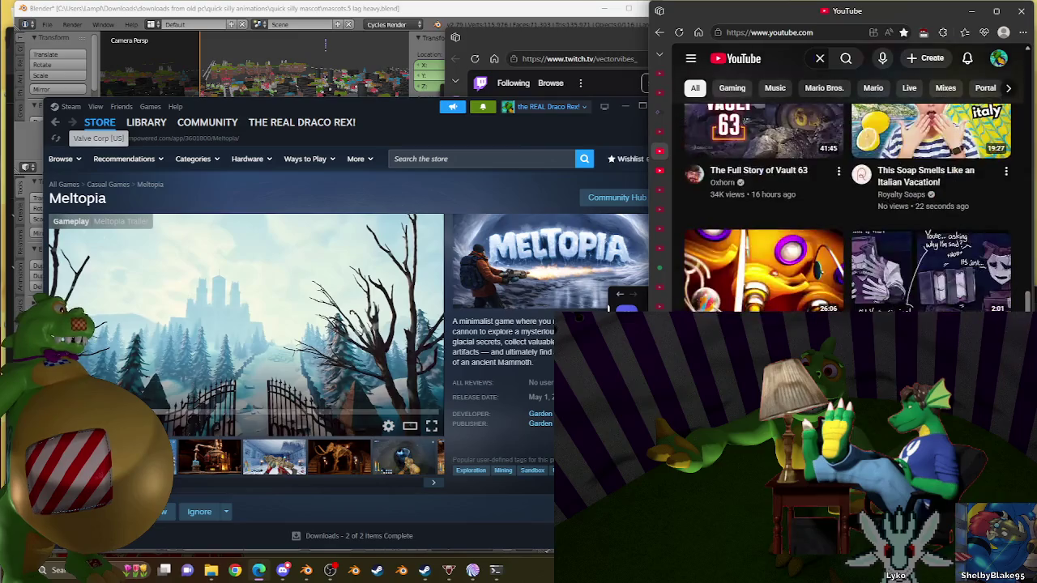
pyautogui.scroll(-3, 847, 206)
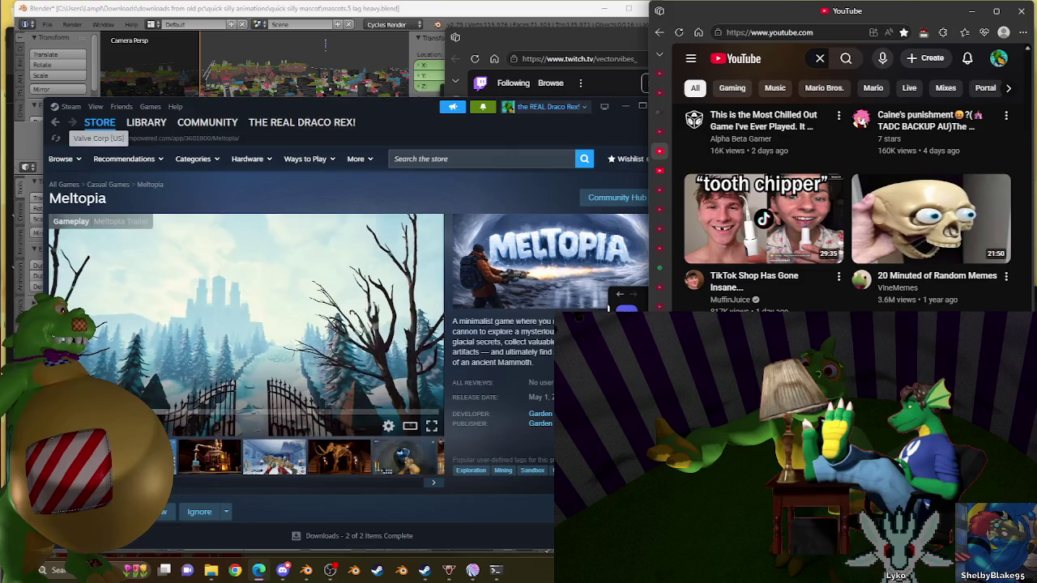
pyautogui.click(931, 219)
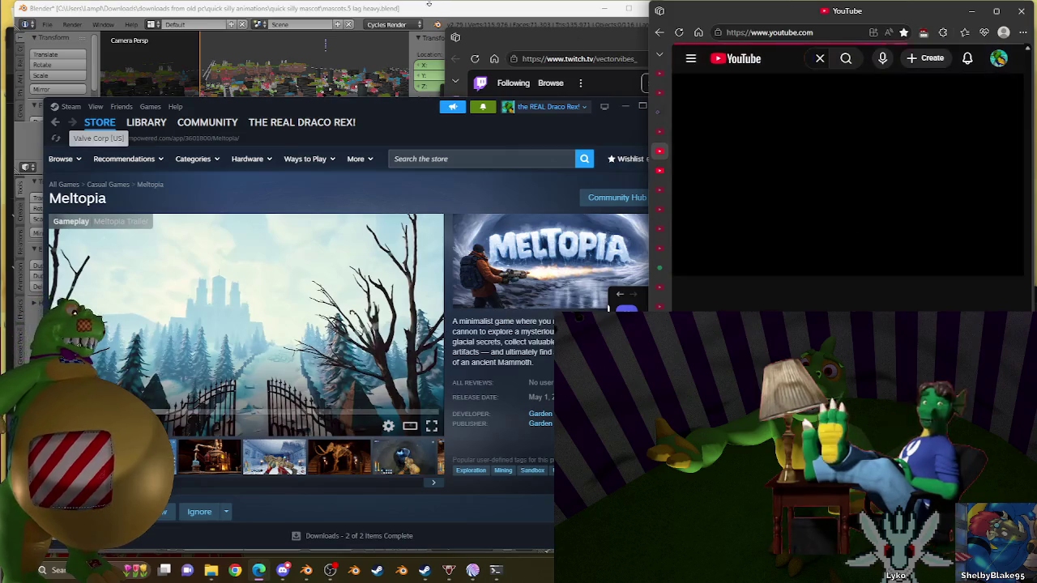
# Bring the Blender city scene window to the front while the memes video plays
pyautogui.click(428, 9)
pyautogui.scroll(2, 297, 343)
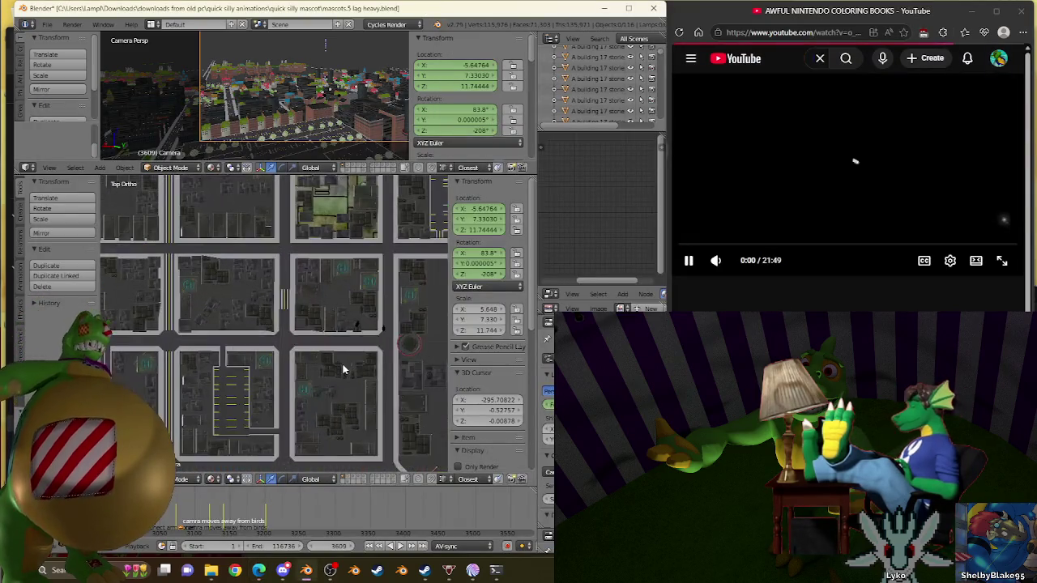
pyautogui.scroll(-1, 289, 370)
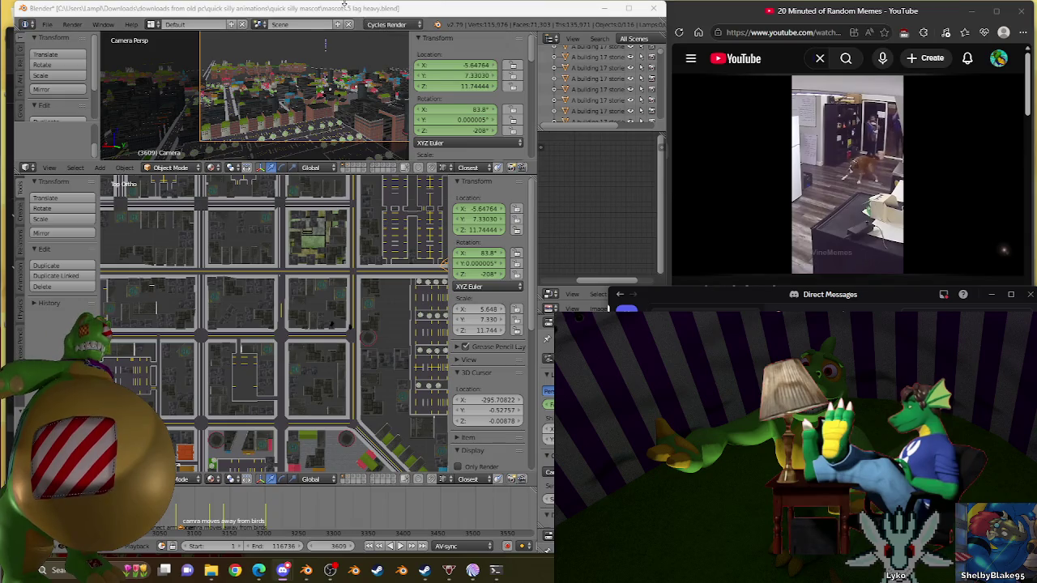
# Select the parking-lot line mesh Circle.061 and enter Edit Mode
pyautogui.scroll(2, 231, 308)
pyautogui.scroll(2, 270, 279)
pyautogui.scroll(-1, 412, 236)
pyautogui.scroll(-2, 346, 305)
pyautogui.scroll(-2, 356, 316)
pyautogui.scroll(2, 361, 322)
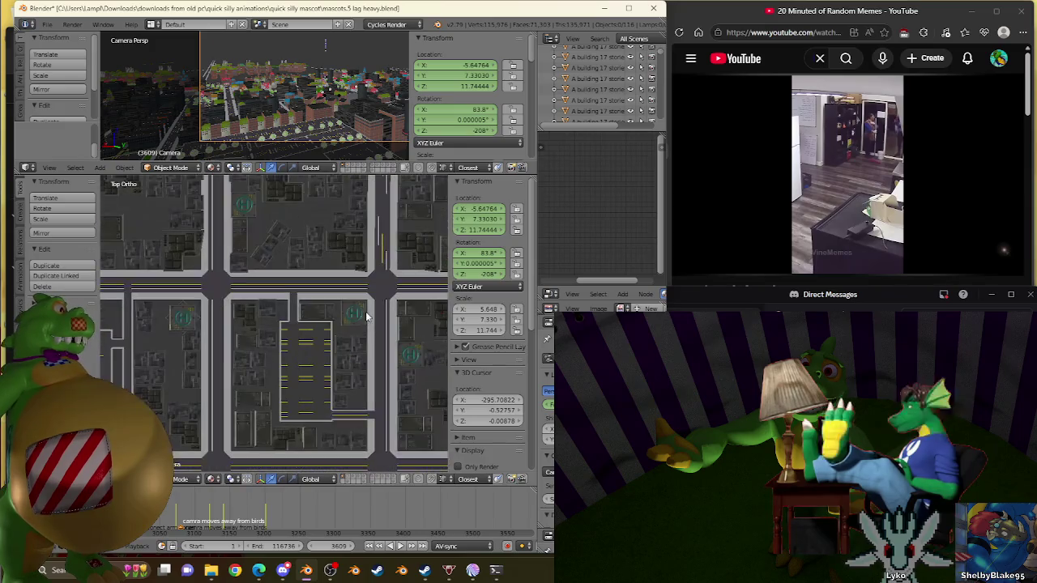
pyautogui.scroll(2, 345, 357)
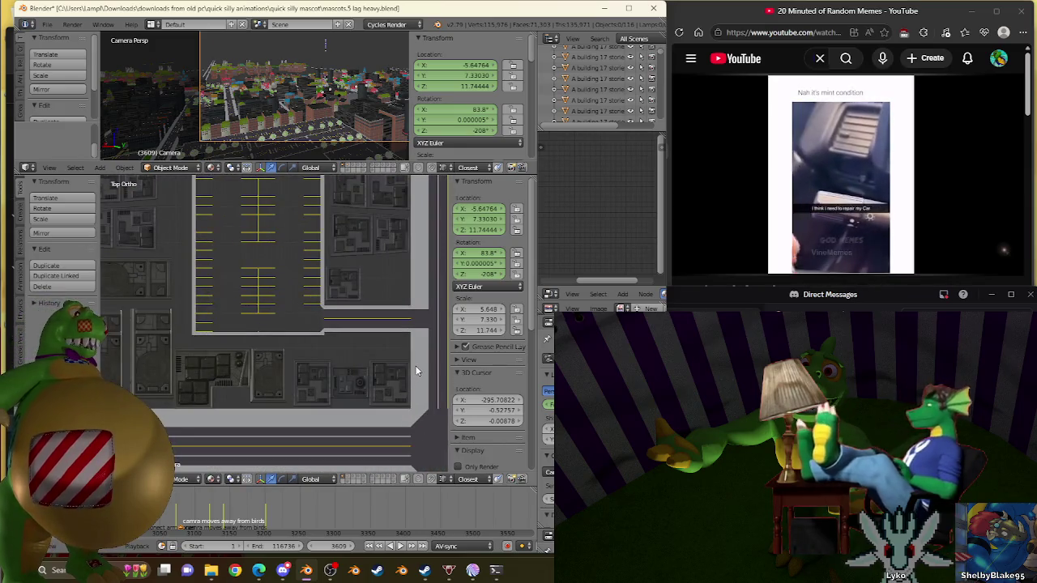
pyautogui.rightClick(401, 349)
pyautogui.rightClick(378, 312)
pyautogui.scroll(-2, 337, 341)
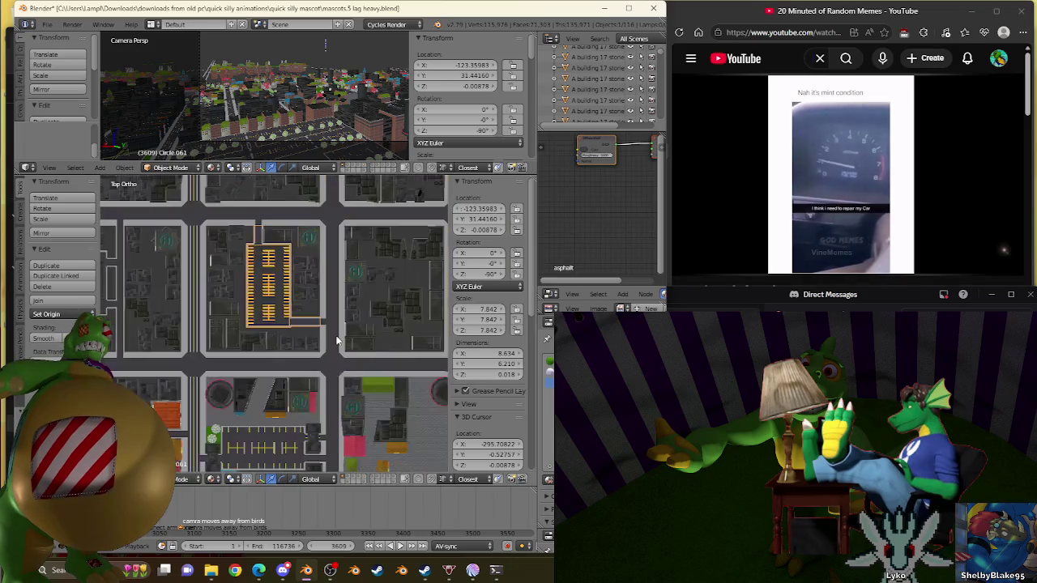
pyautogui.scroll(3, 298, 325)
pyautogui.scroll(1, 297, 318)
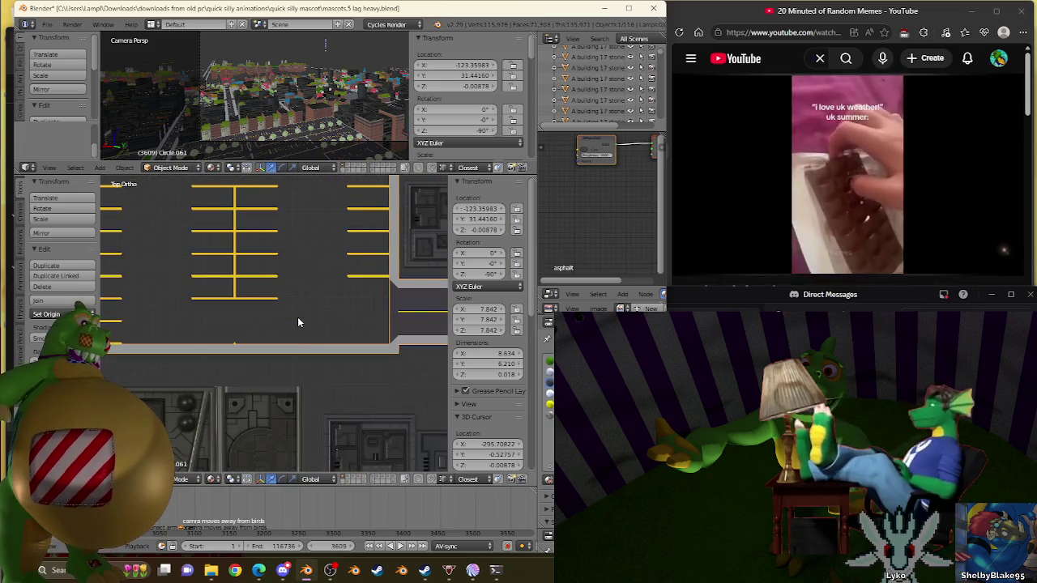
pyautogui.scroll(1, 297, 319)
pyautogui.scroll(-2, 297, 318)
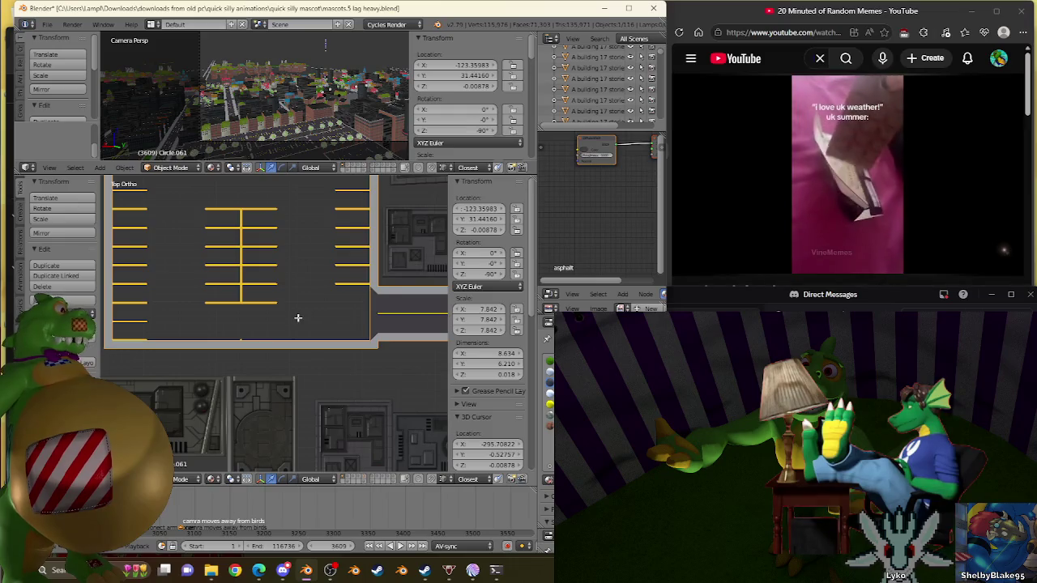
pyautogui.press('Tab')
# Frame the parking lot and lasso-select the lower group of yellow line edges
pyautogui.keyDown('shift'); pyautogui.moveTo(324, 256); pyautogui.dragTo(349, 465, button='middle'); pyautogui.keyUp('shift')
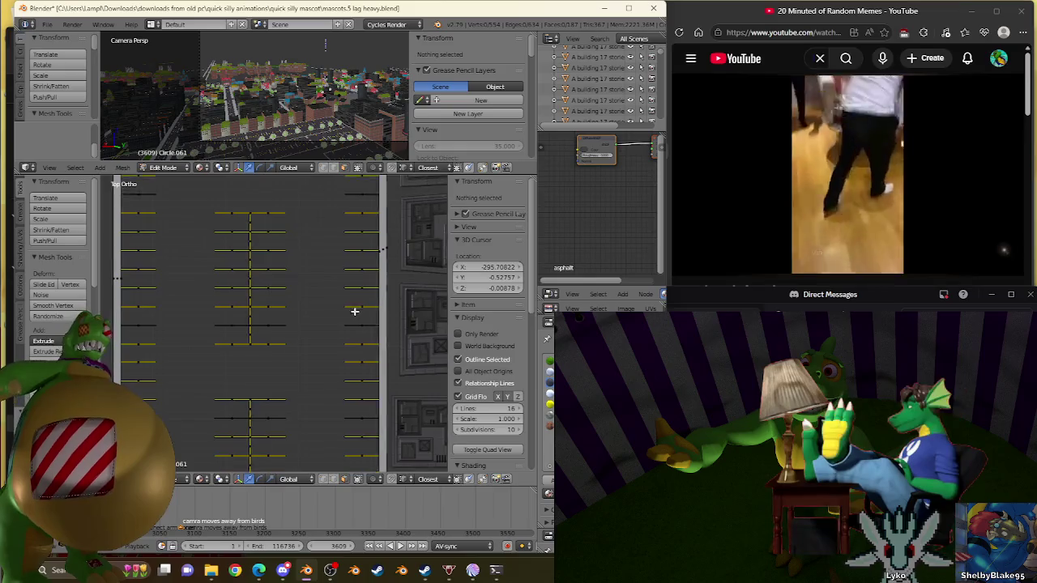
pyautogui.keyDown('shift'); pyautogui.moveTo(397, 221); pyautogui.dragTo(389, 318, button='middle'); pyautogui.keyUp('shift')
pyautogui.scroll(5, 381, 322)
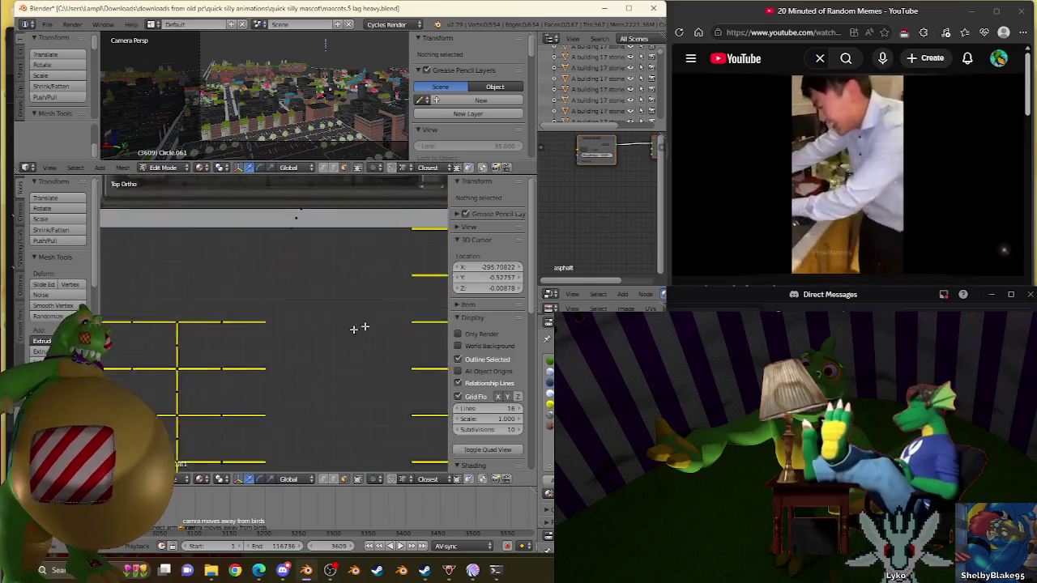
pyautogui.scroll(2, 235, 348)
pyautogui.scroll(-8, 237, 346)
pyautogui.scroll(-2, 268, 316)
pyautogui.scroll(5, 290, 292)
pyautogui.scroll(1, 310, 301)
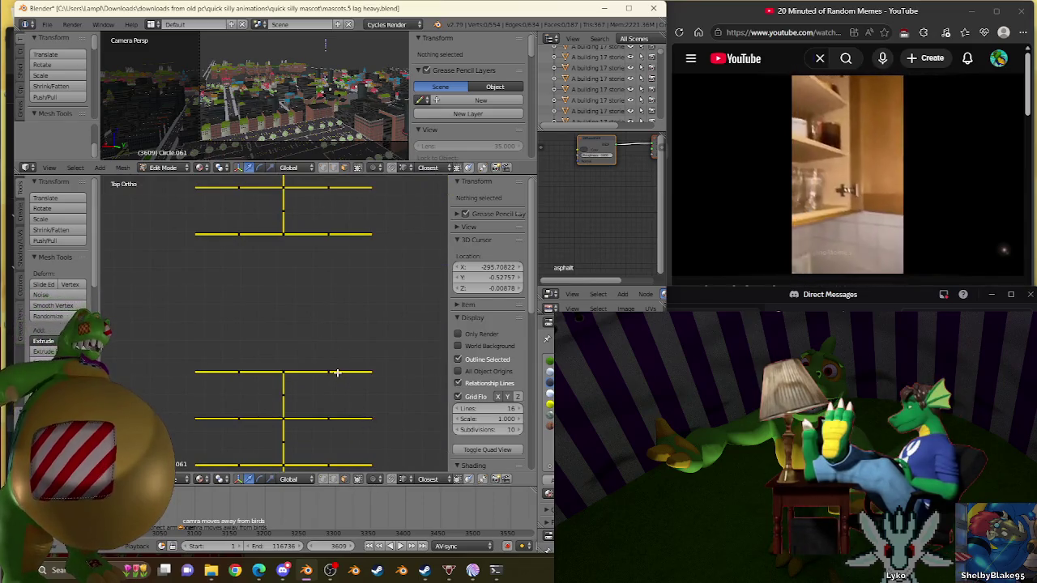
pyautogui.rightClick(337, 372)
pyautogui.rightClick(283, 395)
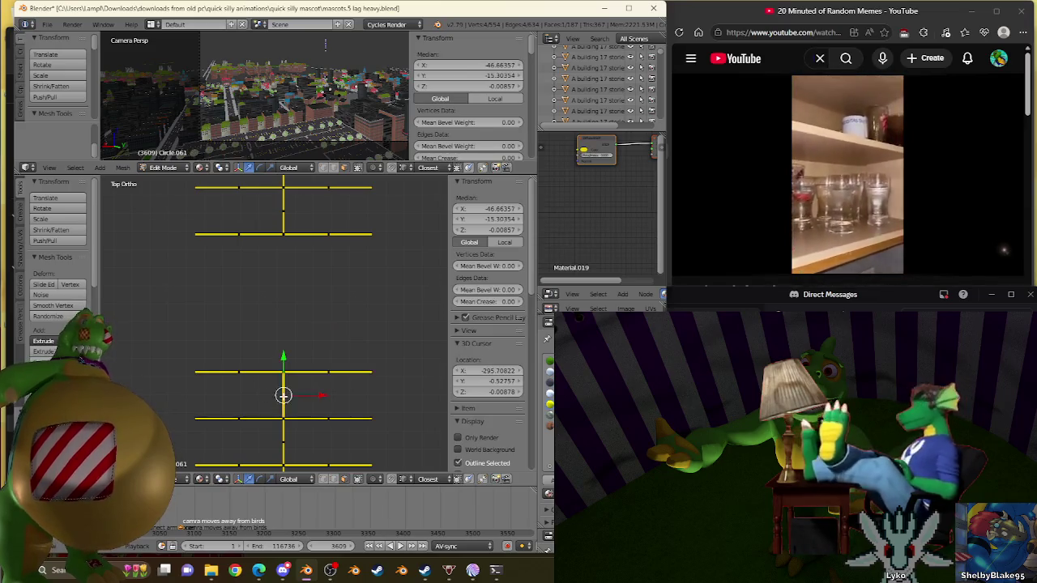
pyautogui.keyDown('shift'); pyautogui.moveTo(338, 394); pyautogui.dragTo(339, 284, button='middle'); pyautogui.keyUp('shift')
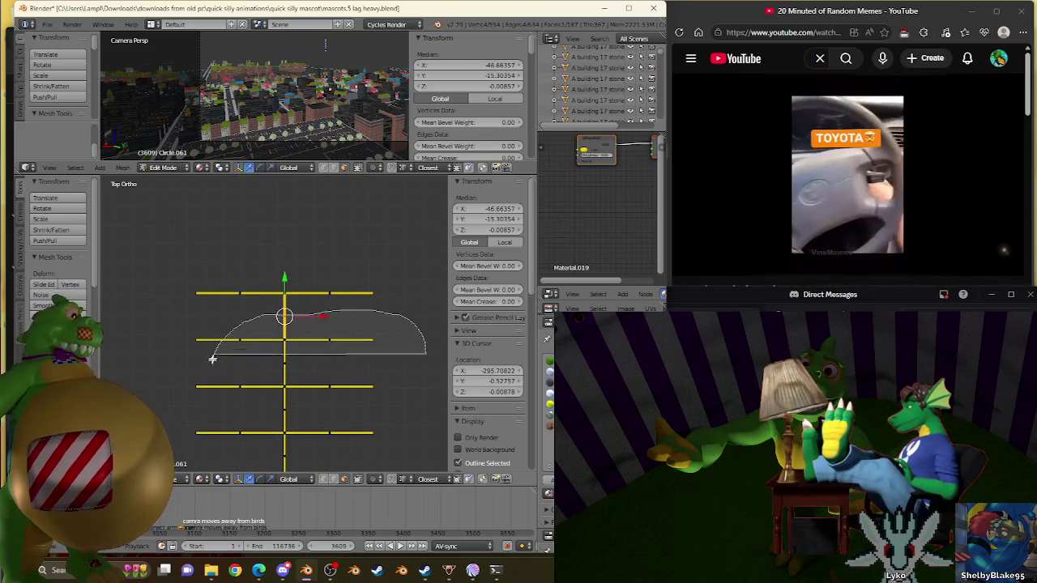
pyautogui.keyDown('ctrl'); pyautogui.moveTo(314, 418); pyautogui.dragTo(341, 409); pyautogui.keyUp('ctrl')
# Move the selected line edges to their new position in the lot
pyautogui.press('g')
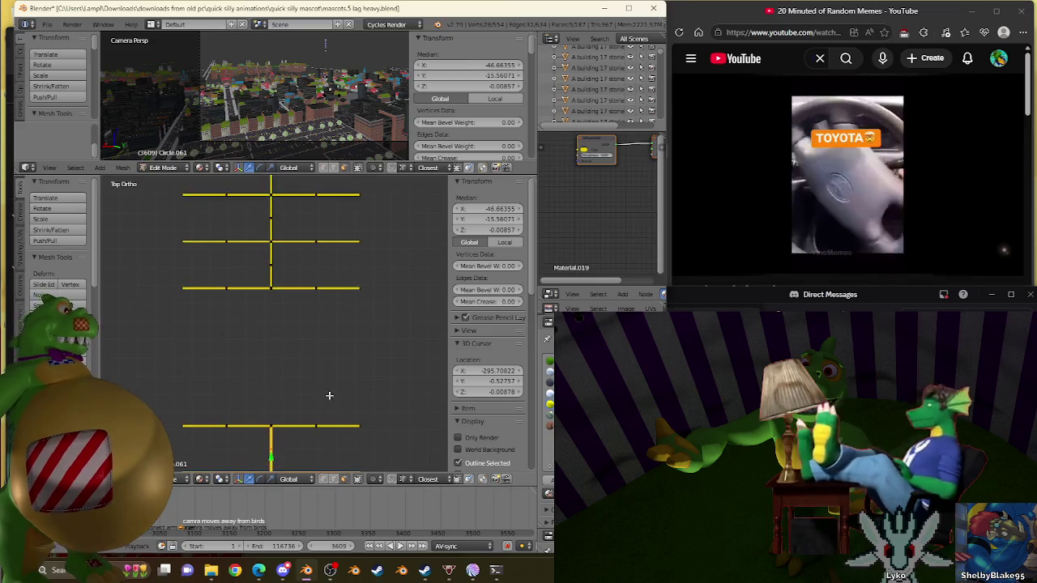
pyautogui.click(297, 397)
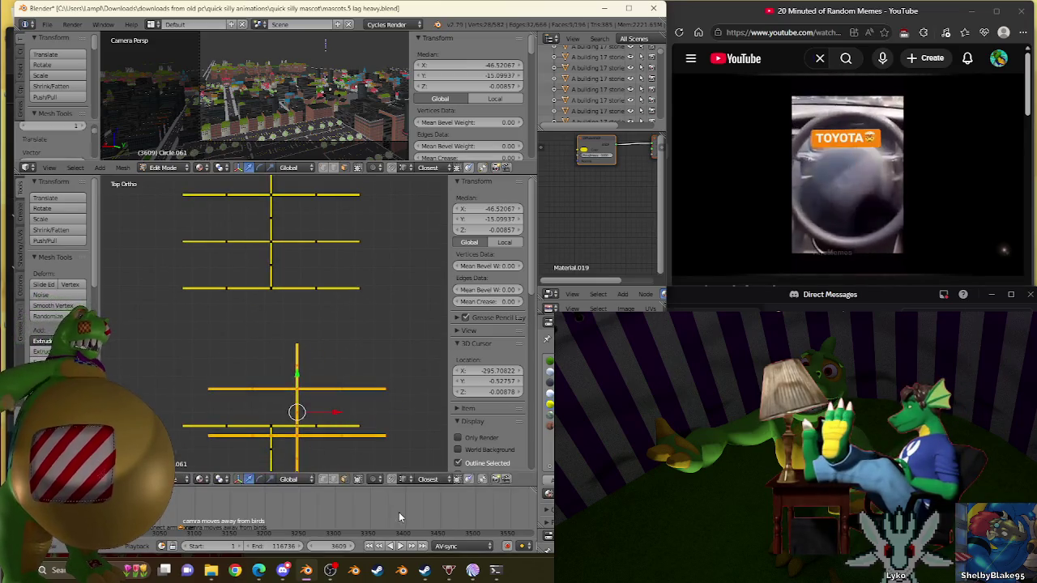
pyautogui.scroll(3, 254, 275)
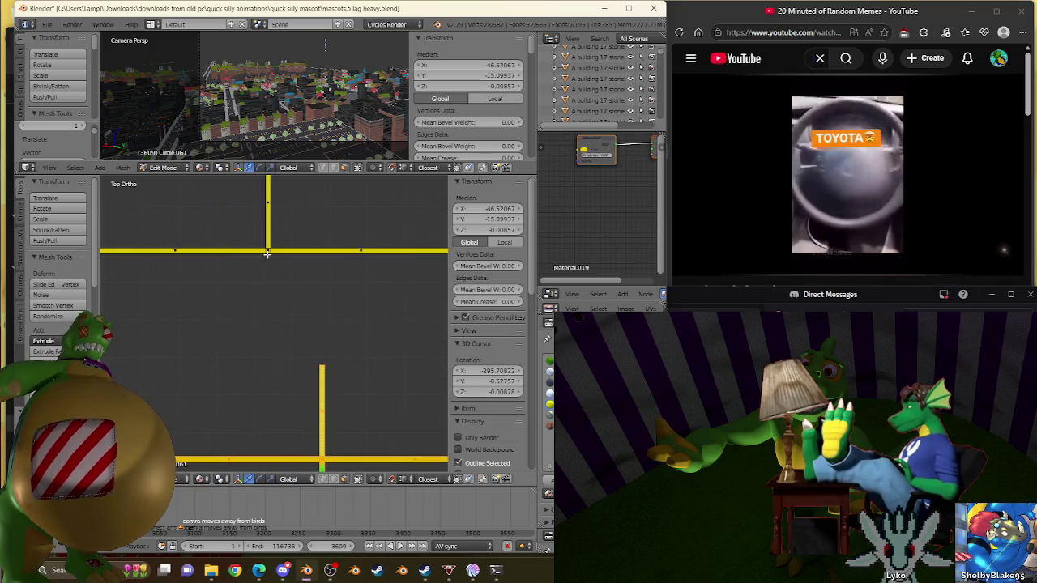
pyautogui.scroll(-3, 267, 253)
pyautogui.moveTo(297, 232); pyautogui.dragTo(341, 410)
pyautogui.scroll(3, 316, 357)
pyautogui.keyDown('shift'); pyautogui.scroll(2, 299, 316); pyautogui.keyUp('shift')
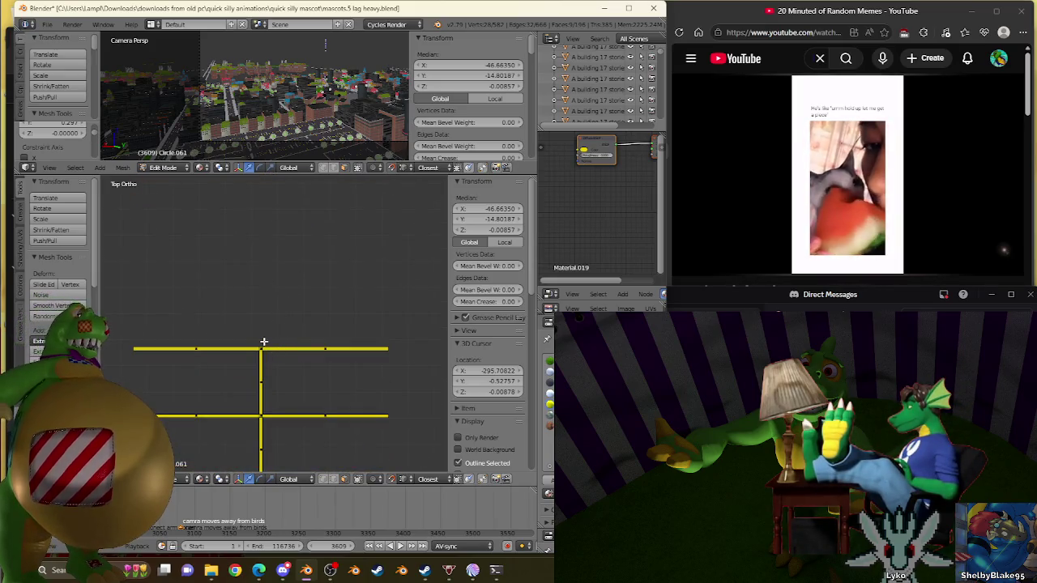
pyautogui.keyDown('shift'); pyautogui.scroll(-2, 263, 342); pyautogui.keyUp('shift')
pyautogui.scroll(-5, 263, 340)
# Select the whole mesh and Remove Doubles, merging away 136 duplicate vertices
pyautogui.press('a')
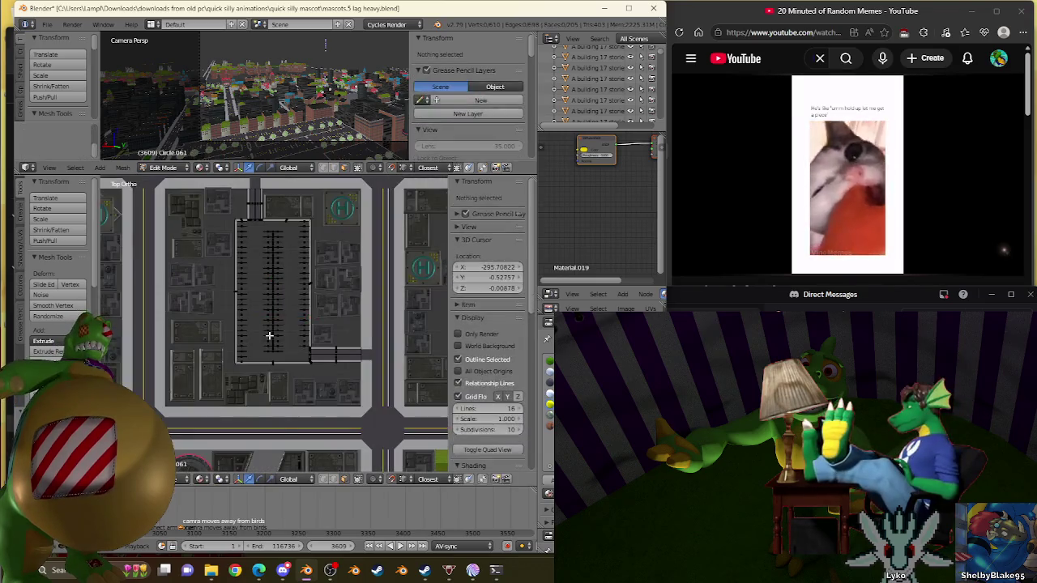
pyautogui.press('a')
pyautogui.press('w')
pyautogui.click(275, 332)
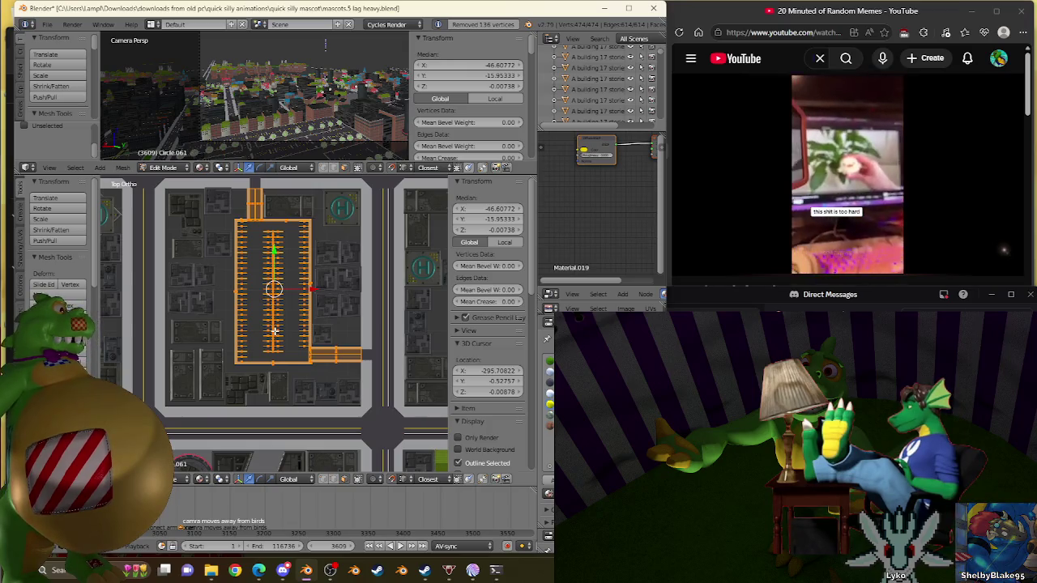
# Orbit around the roof corner and select a single corner vertex
pyautogui.scroll(3, 274, 328)
pyautogui.scroll(2, 271, 316)
pyautogui.scroll(2, 252, 274)
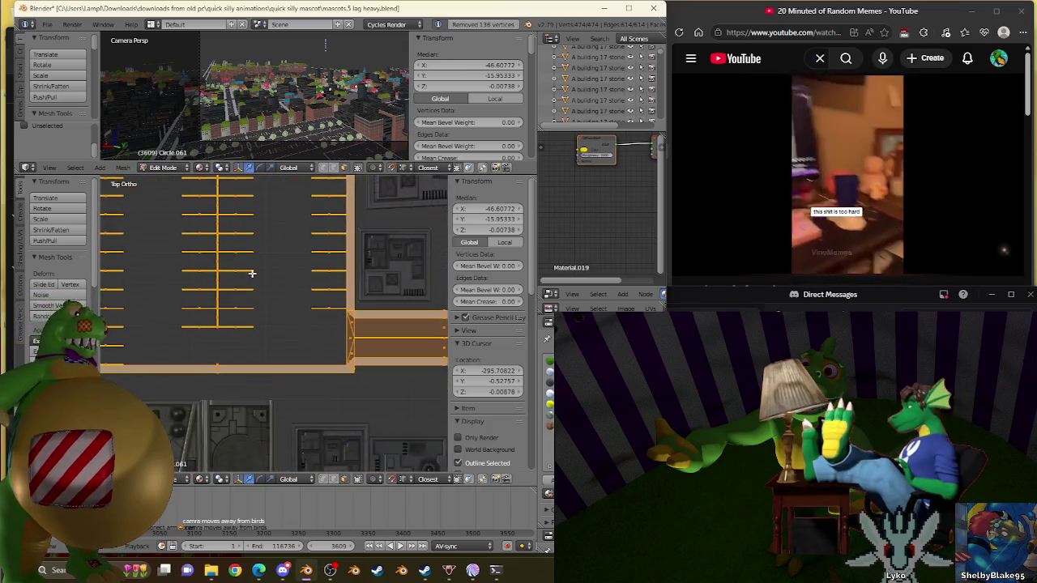
pyautogui.moveTo(251, 289)
pyautogui.mouseDown(button='middle')
pyautogui.moveTo(278, 313)
pyautogui.moveTo(327, 294)
pyautogui.moveTo(294, 340)
pyautogui.moveTo(343, 325)
pyautogui.moveTo(273, 340)
pyautogui.moveTo(342, 324)
pyautogui.moveTo(306, 361)
pyautogui.moveTo(332, 422)
pyautogui.mouseUp(button='middle')
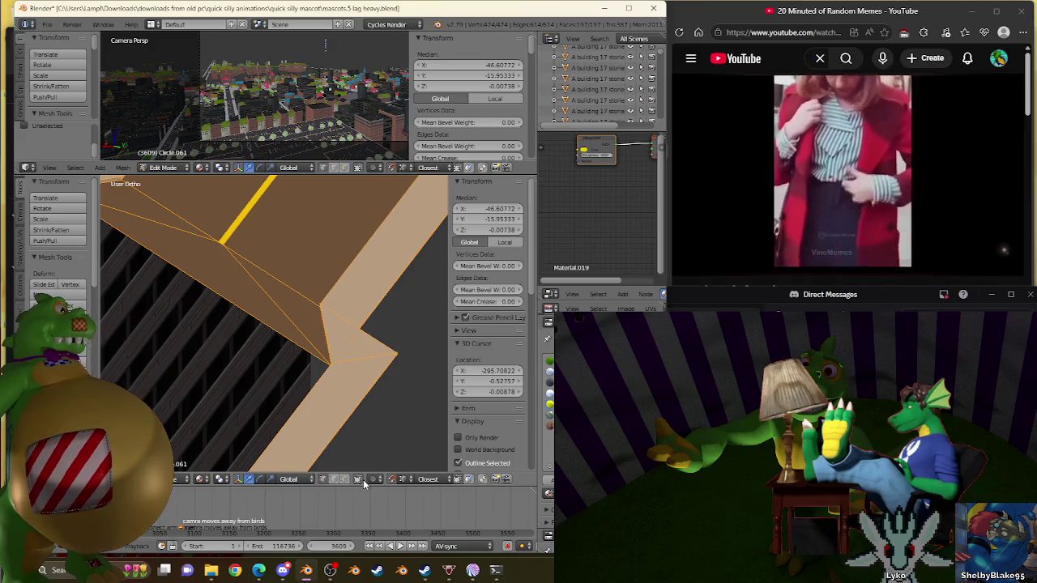
pyautogui.scroll(3, 323, 387)
pyautogui.moveTo(348, 400); pyautogui.dragTo(286, 331, button='middle')
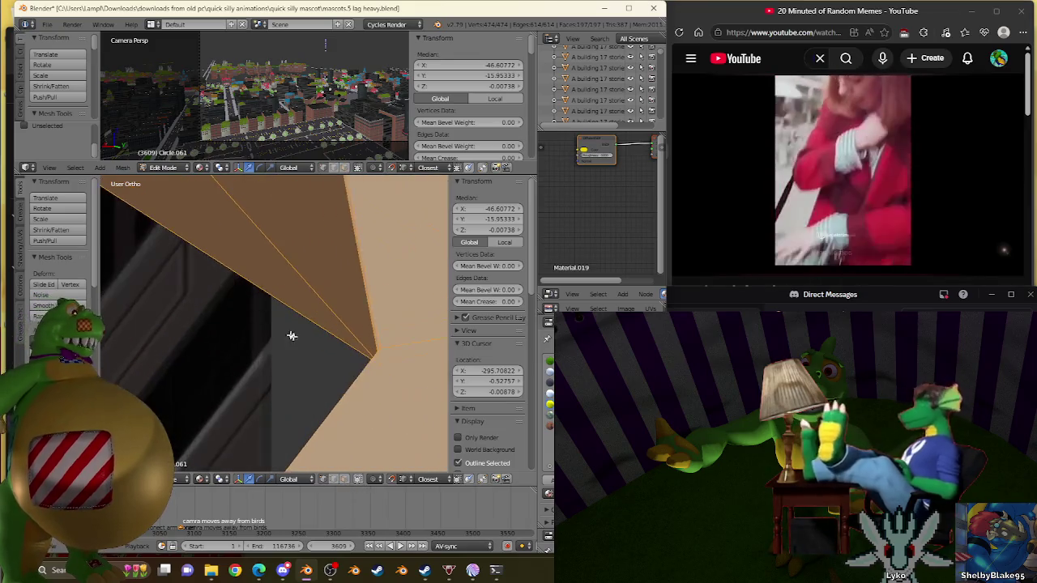
pyautogui.scroll(-6, 368, 364)
pyautogui.rightClick(278, 327)
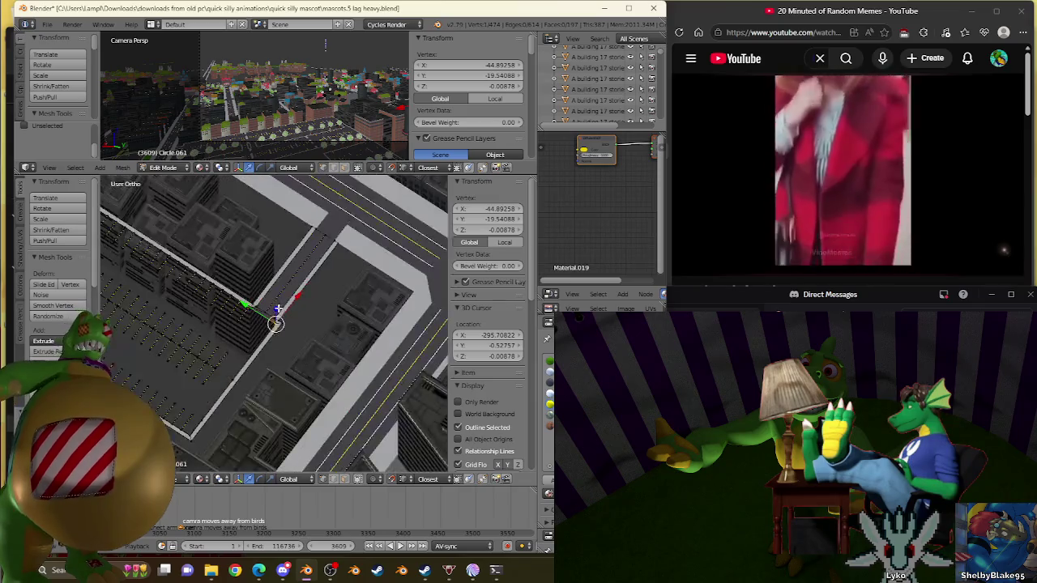
# Tilt the view and add a second corner vertex to the selection
pyautogui.scroll(-2, 190, 281)
pyautogui.moveTo(195, 276)
pyautogui.mouseDown(button='middle')
pyautogui.moveTo(181, 291)
pyautogui.moveTo(244, 299)
pyautogui.mouseUp(button='middle')
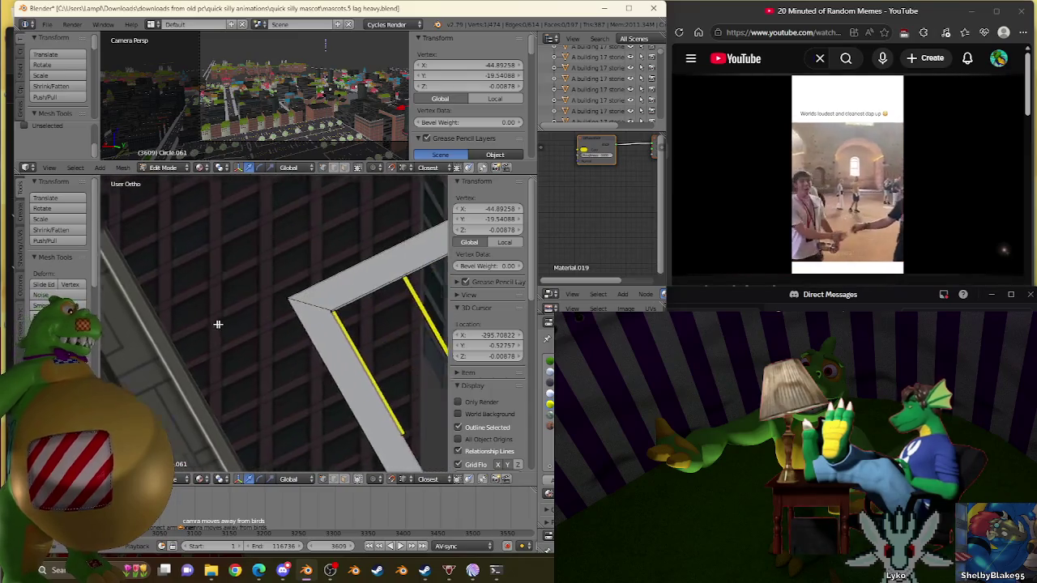
pyautogui.scroll(2, 221, 324)
pyautogui.scroll(2, 243, 335)
pyautogui.scroll(2, 254, 347)
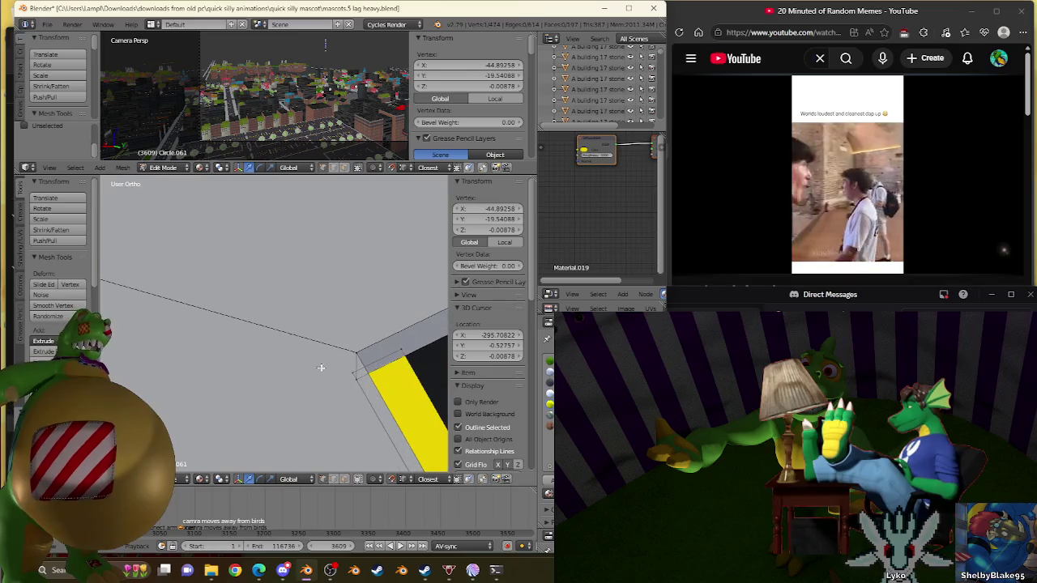
pyautogui.keyDown('shift'); pyautogui.rightClick(359, 370); pyautogui.keyUp('shift')
pyautogui.scroll(-2, 358, 370)
pyautogui.scroll(-2, 359, 356)
pyautogui.scroll(-2, 360, 319)
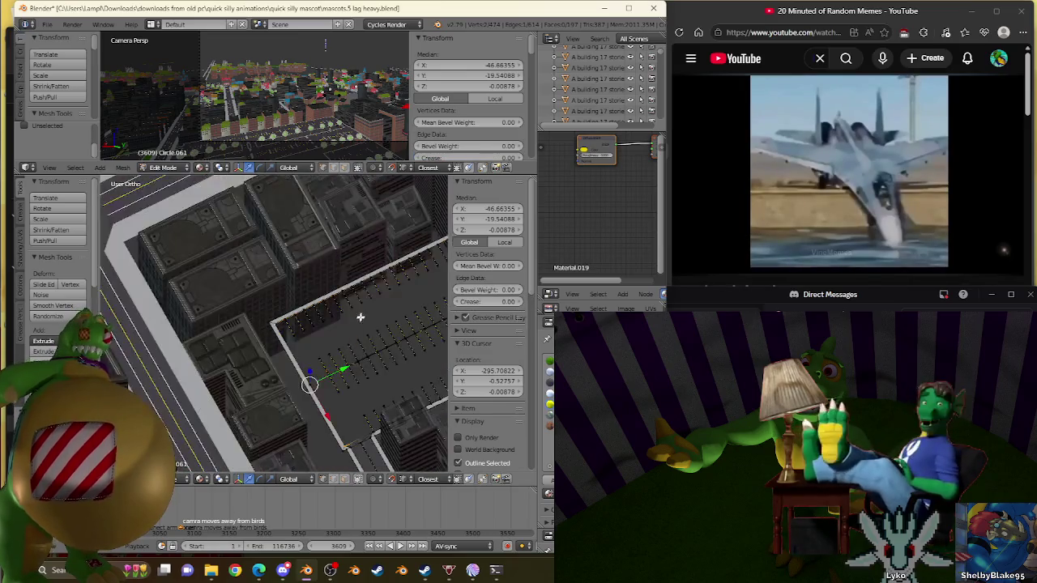
# Rotate and zoom the view to frame the parking lot around the building corner
pyautogui.moveTo(359, 319); pyautogui.dragTo(102, 285, button='middle')
pyautogui.scroll(3, 191, 328)
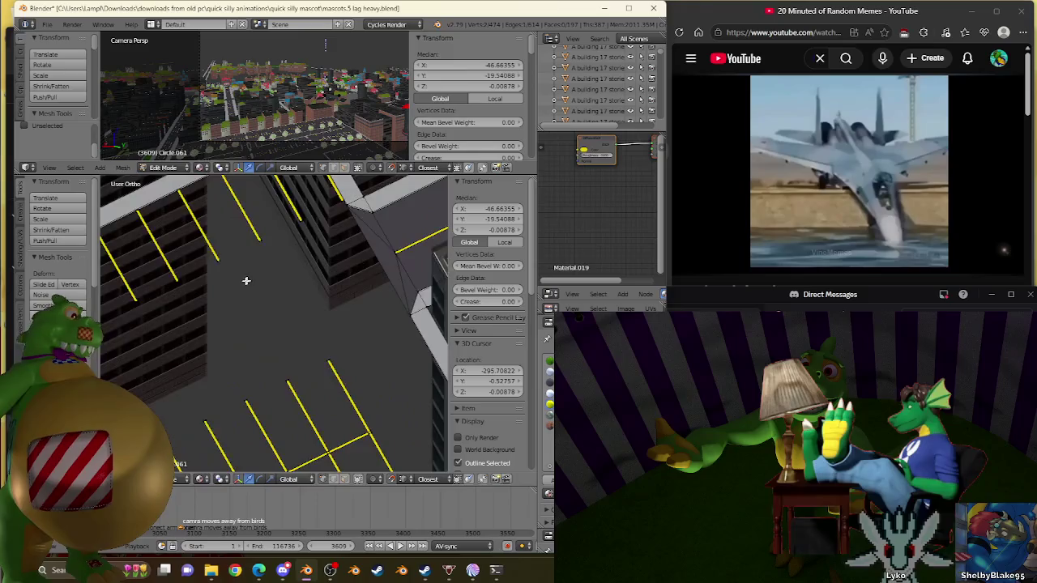
pyautogui.scroll(3, 289, 291)
pyautogui.scroll(2, 288, 341)
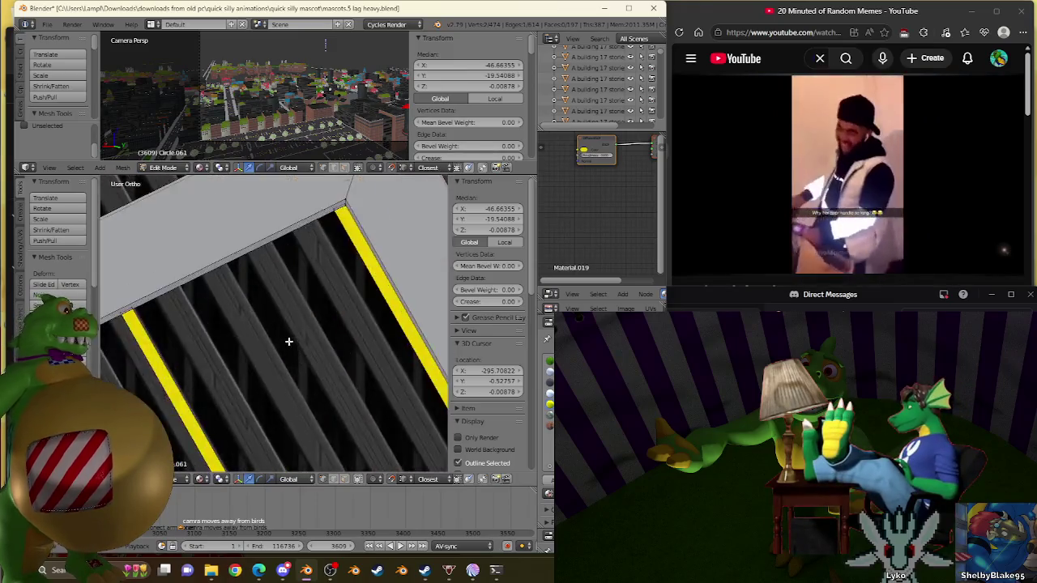
pyautogui.scroll(2, 267, 375)
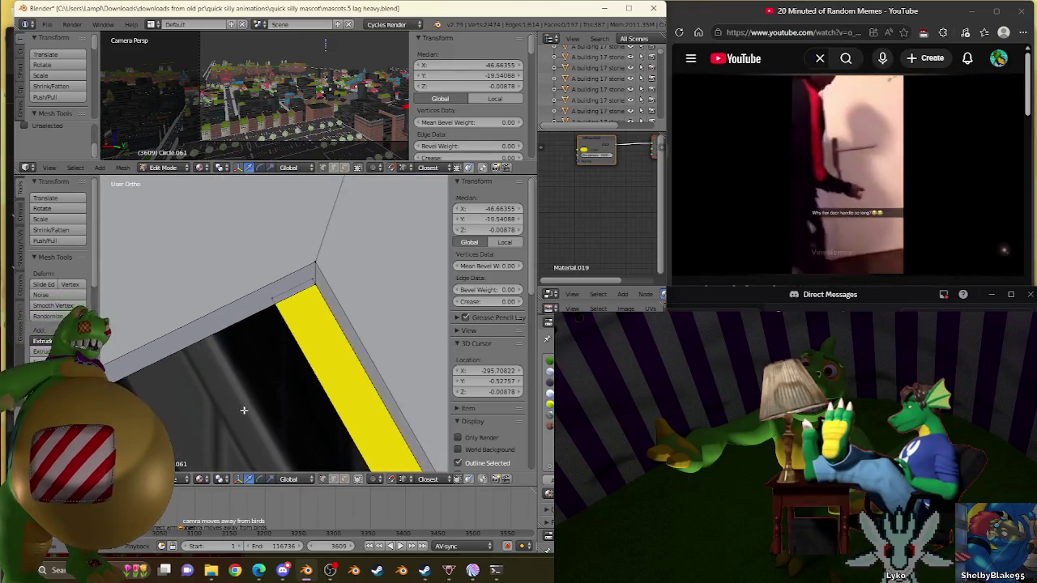
pyautogui.moveTo(324, 340); pyautogui.dragTo(277, 321, button='middle')
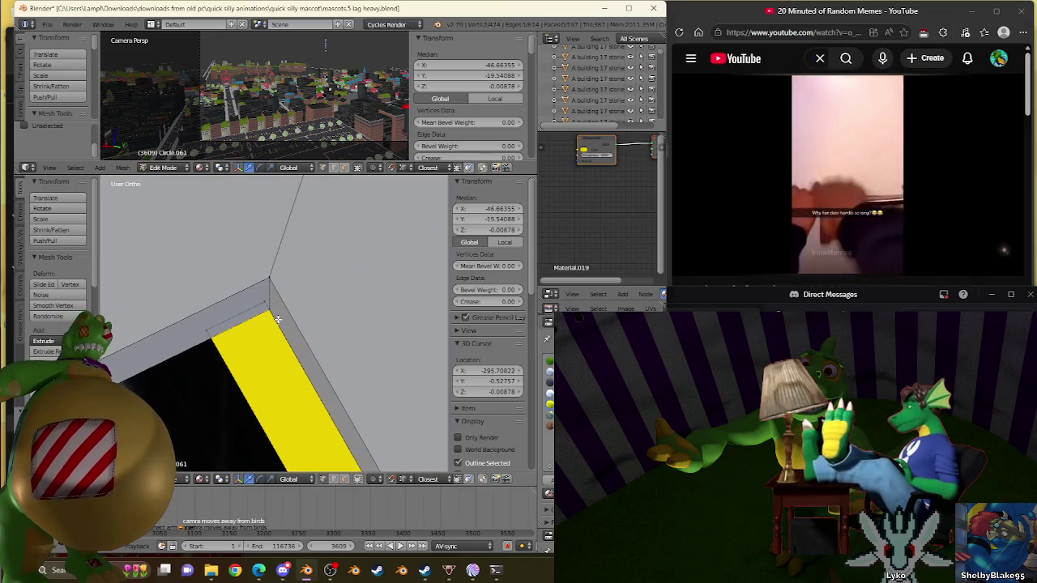
pyautogui.scroll(-5, 277, 320)
pyautogui.scroll(-5, 276, 328)
pyautogui.scroll(-5, 272, 340)
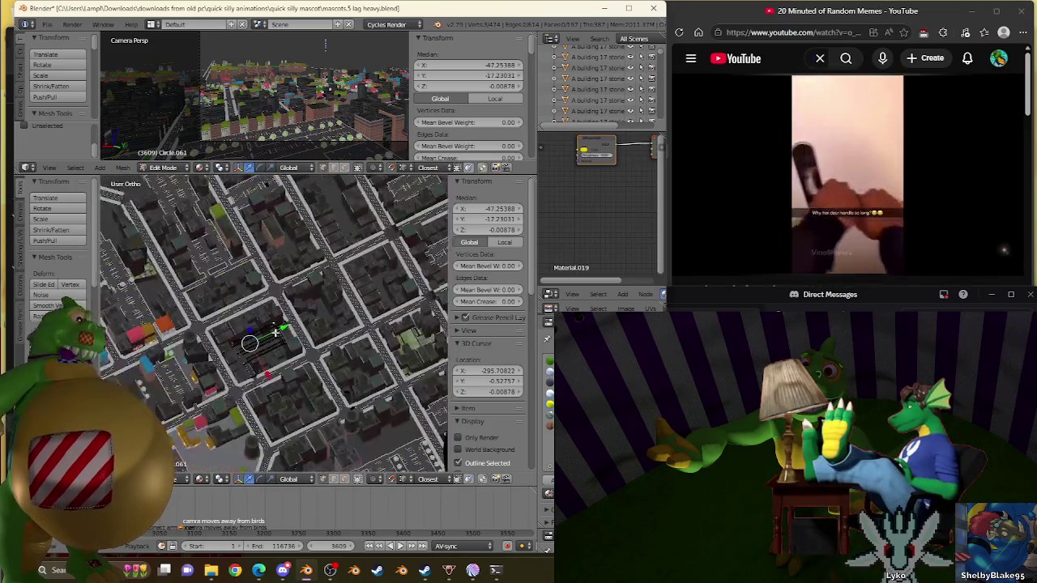
pyautogui.scroll(-5, 267, 352)
# Zoom into the border's inner corner by the yellow stripe and fill the lot with a face
pyautogui.moveTo(267, 353); pyautogui.dragTo(379, 257, button='middle')
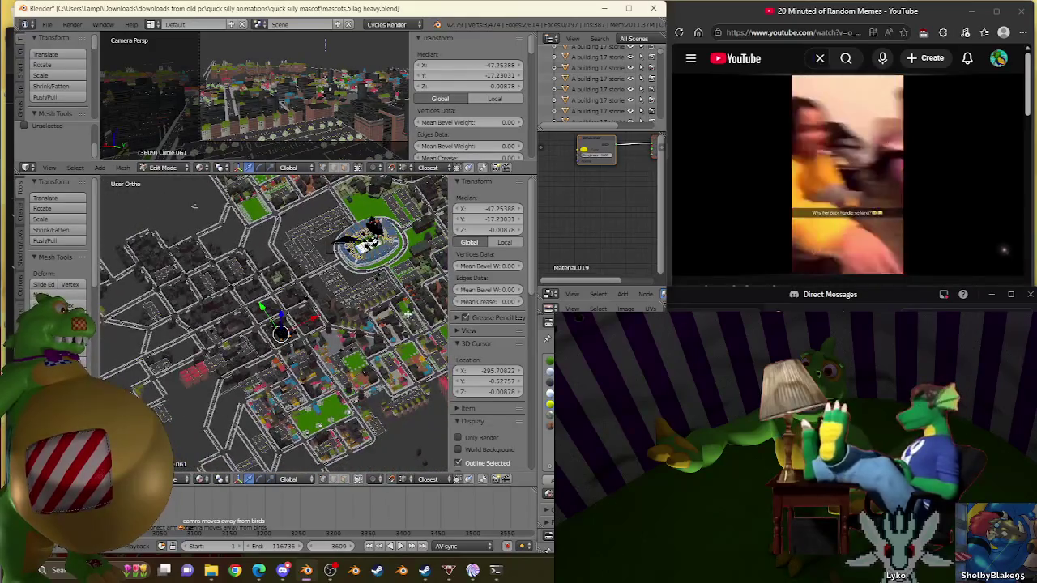
pyautogui.scroll(5, 378, 259)
pyautogui.scroll(5, 377, 271)
pyautogui.scroll(5, 376, 284)
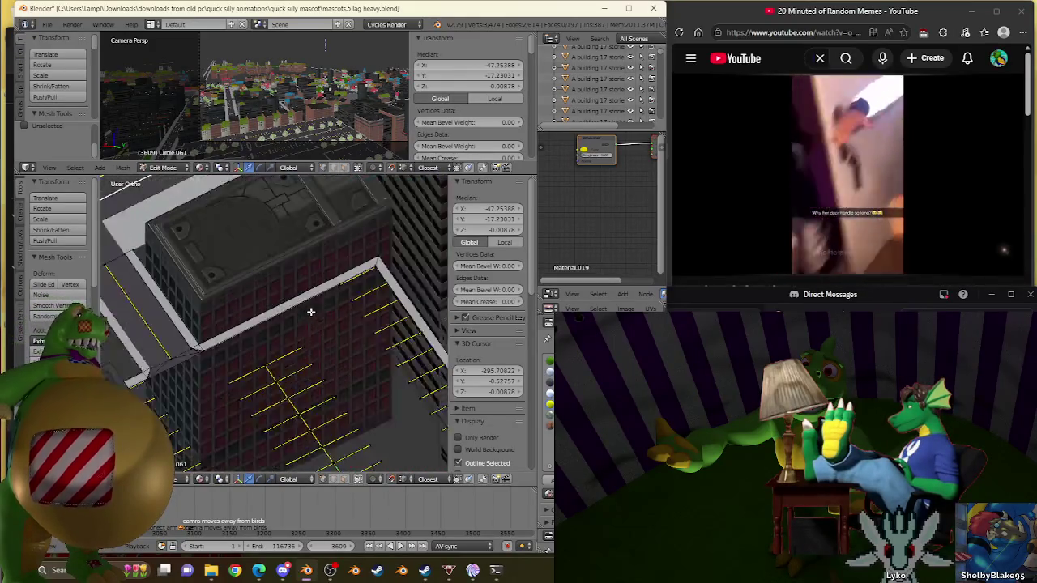
pyautogui.scroll(5, 376, 296)
pyautogui.scroll(3, 324, 320)
pyautogui.scroll(3, 231, 352)
pyautogui.scroll(3, 268, 356)
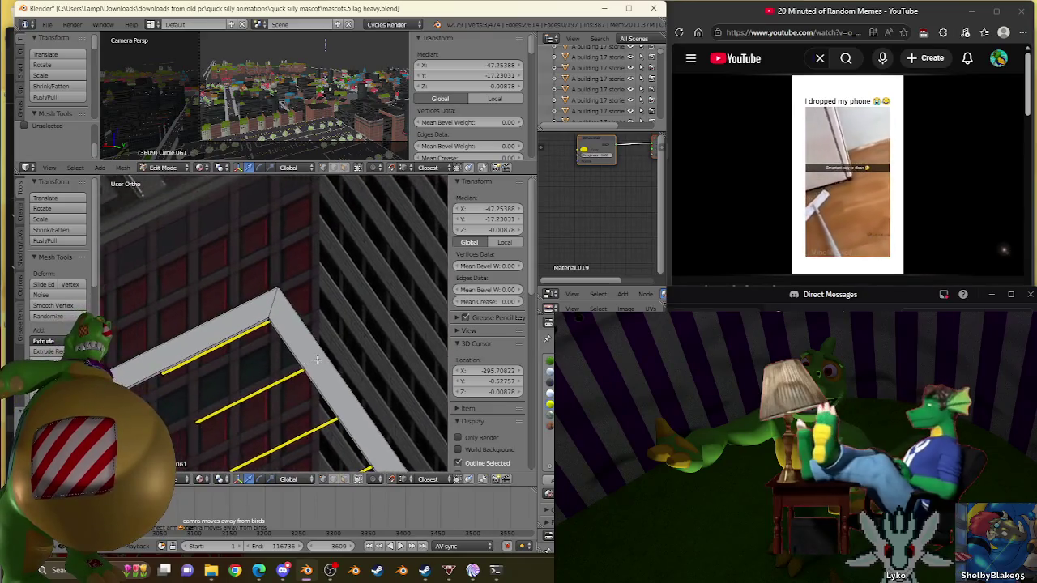
pyautogui.scroll(3, 318, 359)
pyautogui.scroll(2, 318, 359)
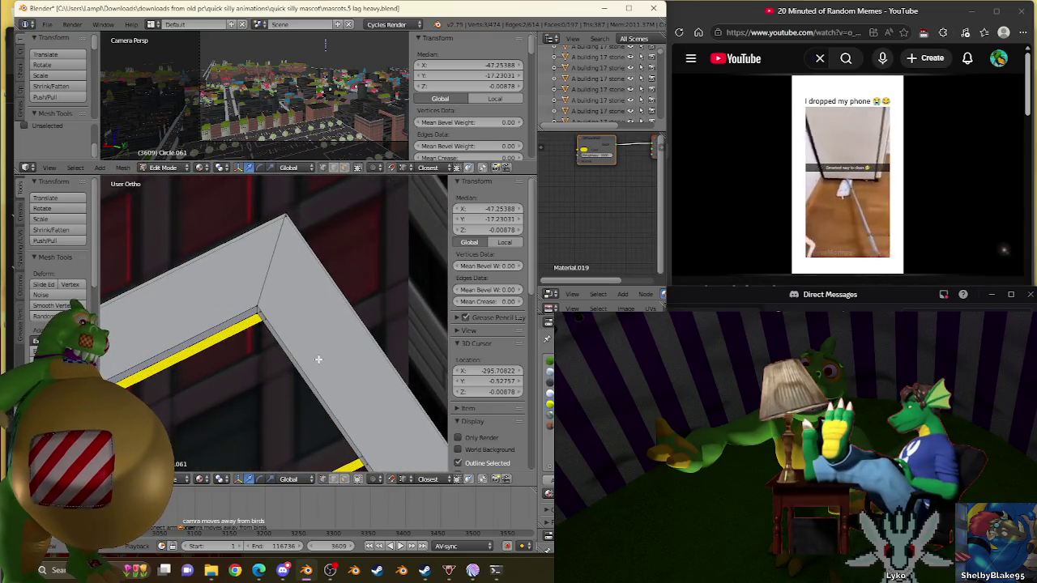
pyautogui.scroll(2, 317, 359)
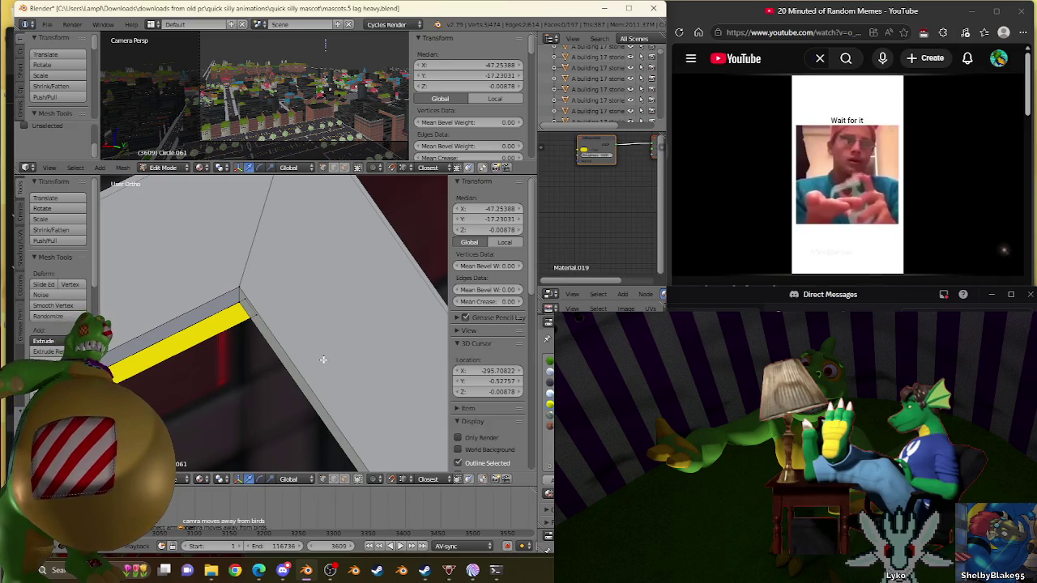
pyautogui.keyDown('ctrl'); pyautogui.scroll(-2, 292, 390); pyautogui.keyUp('ctrl')
pyautogui.keyDown('ctrl'); pyautogui.scroll(-2, 292, 390); pyautogui.keyUp('ctrl')
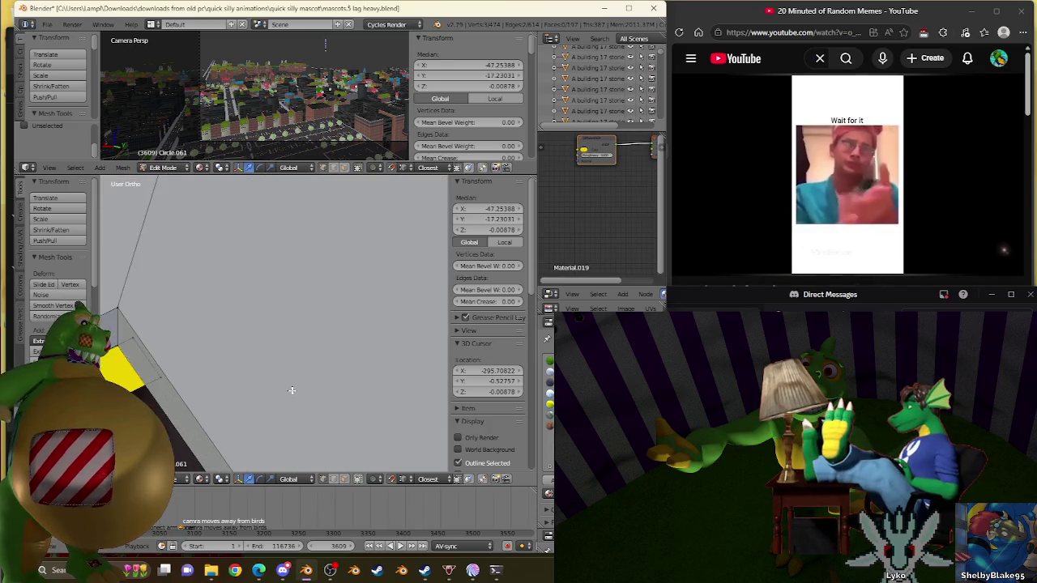
pyautogui.moveTo(183, 376); pyautogui.dragTo(373, 356, button='middle')
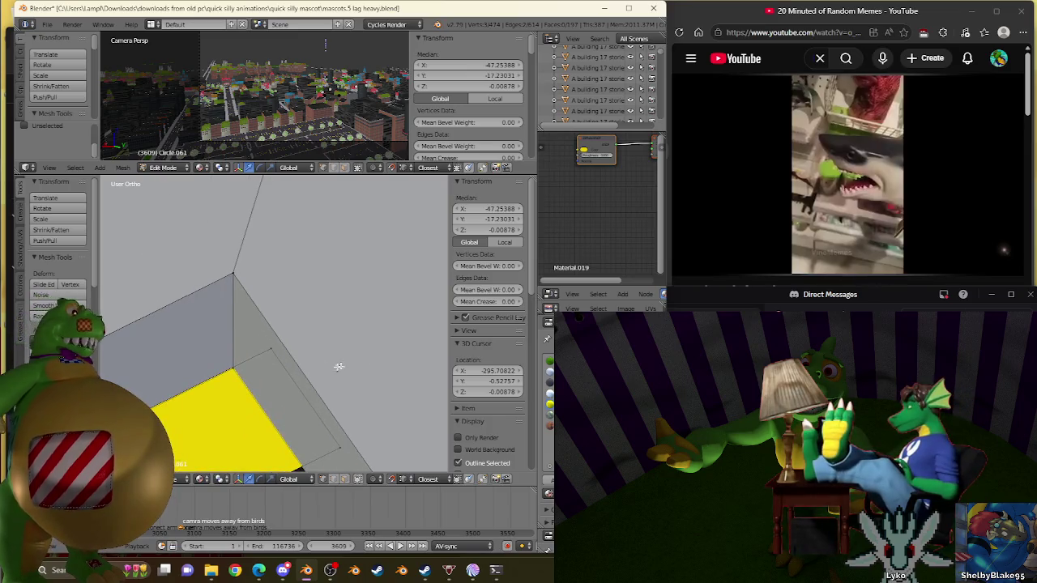
pyautogui.scroll(-3, 224, 366)
pyautogui.moveTo(218, 366)
pyautogui.mouseDown(button='middle')
pyautogui.moveTo(188, 369)
pyautogui.moveTo(162, 348)
pyautogui.moveTo(174, 324)
pyautogui.moveTo(203, 332)
pyautogui.moveTo(228, 319)
pyautogui.moveTo(296, 342)
pyautogui.moveTo(267, 301)
pyautogui.moveTo(268, 332)
pyautogui.moveTo(289, 359)
pyautogui.moveTo(334, 371)
pyautogui.mouseUp(button='middle')
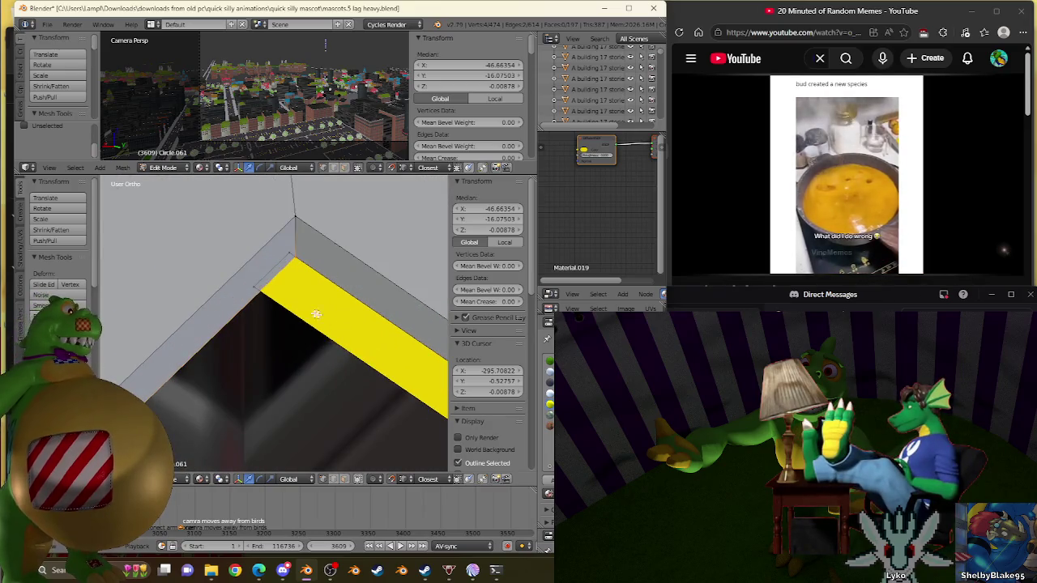
pyautogui.press('f')
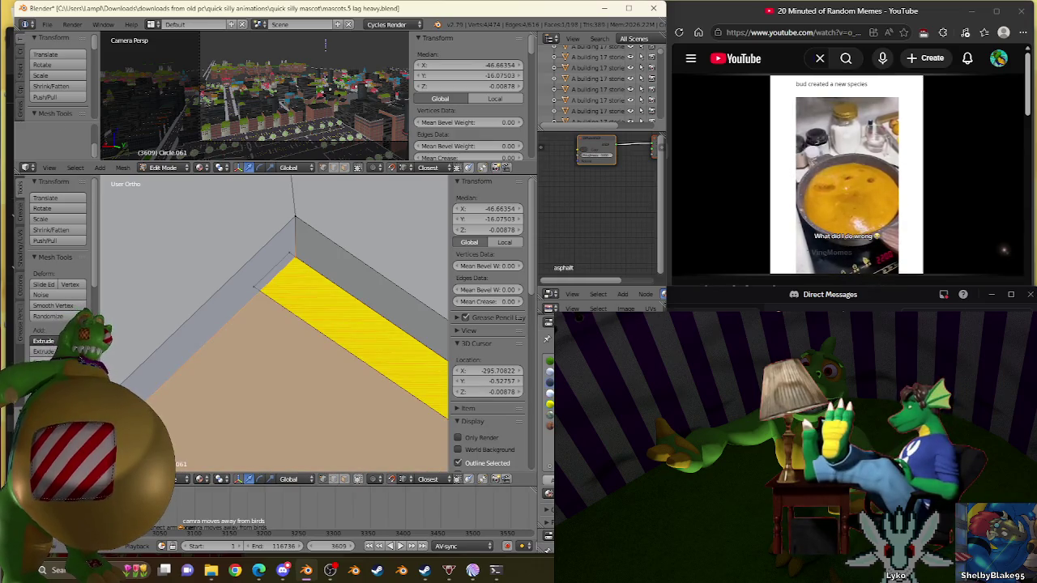
# Zoom out to view the filled asphalt lot, then return to Object Mode
pyautogui.scroll(-4, 322, 332)
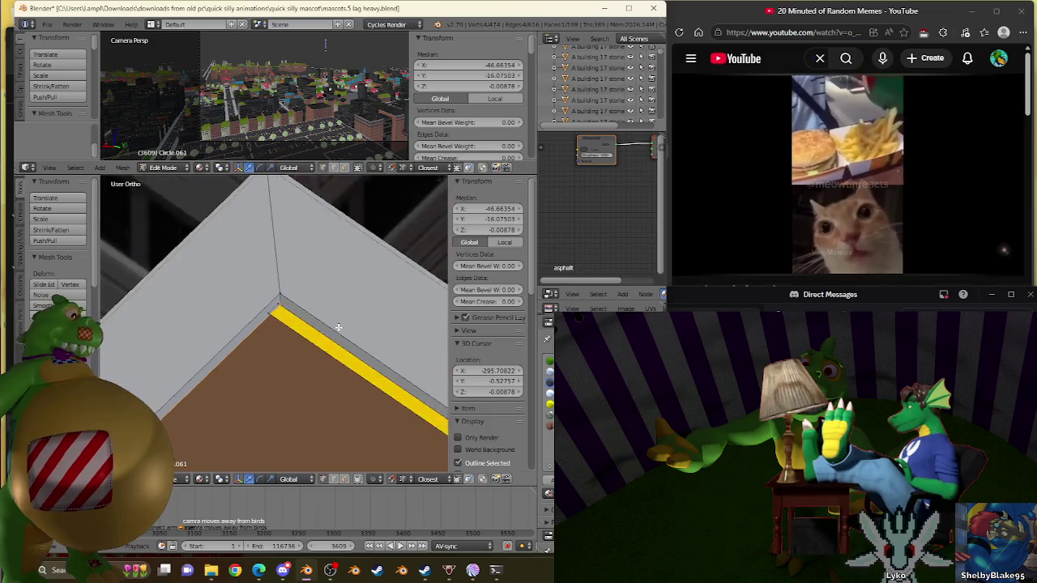
pyautogui.scroll(-5, 322, 332)
pyautogui.scroll(-3, 321, 332)
pyautogui.moveTo(321, 332); pyautogui.dragTo(332, 306, button='middle')
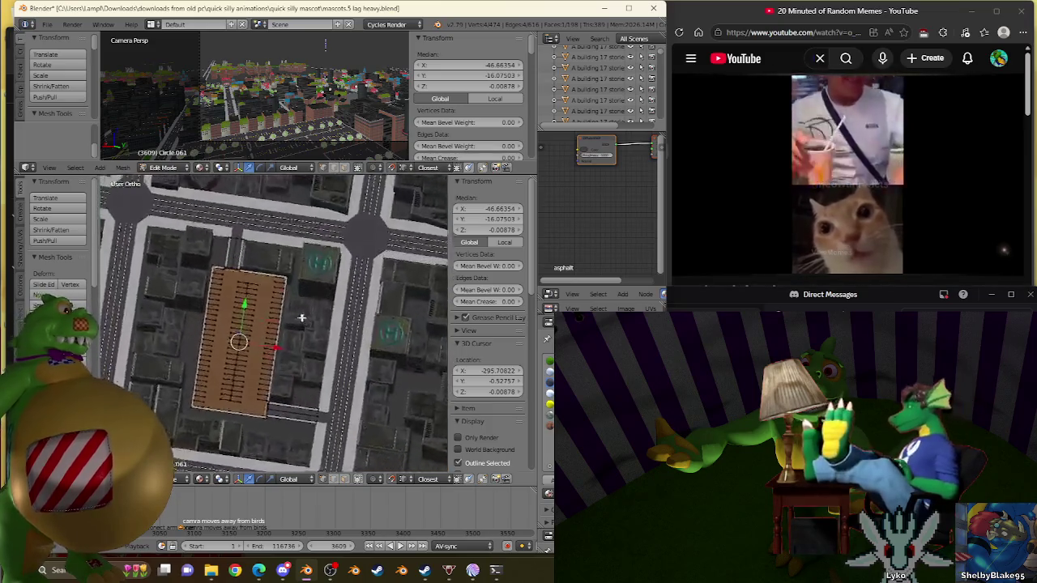
pyautogui.scroll(3, 332, 306)
pyautogui.moveTo(319, 250)
pyautogui.mouseDown(button='middle')
pyautogui.moveTo(284, 311)
pyautogui.moveTo(290, 294)
pyautogui.moveTo(279, 298)
pyautogui.mouseUp(button='middle')
pyautogui.scroll(2, 312, 292)
pyautogui.scroll(-5, 280, 298)
pyautogui.scroll(-3, 276, 300)
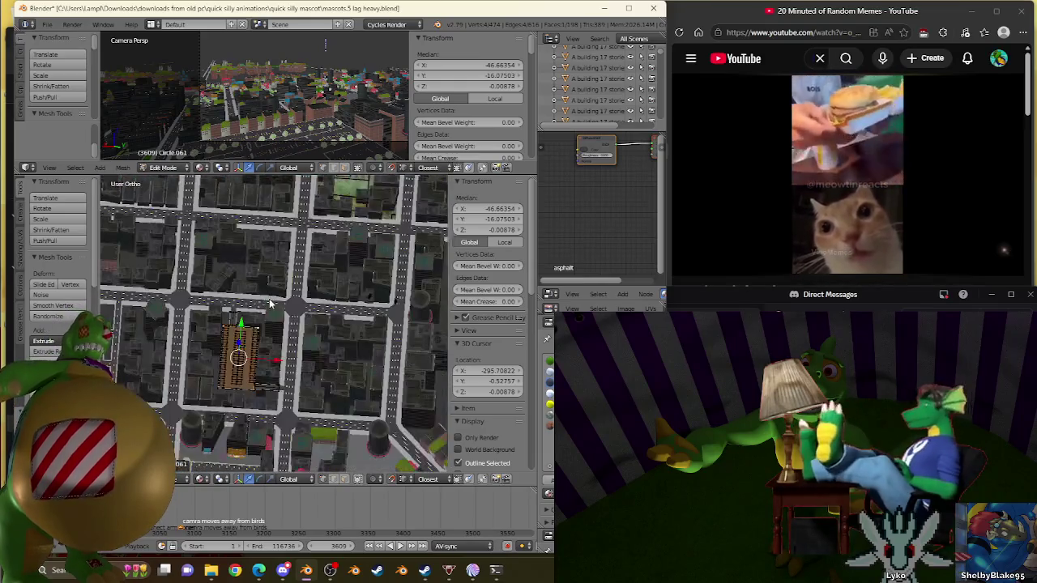
pyautogui.press('Tab')
# Open the searchable data-block list and search for 'st'
pyautogui.scroll(2, 296, 320)
pyautogui.scroll(1, 272, 375)
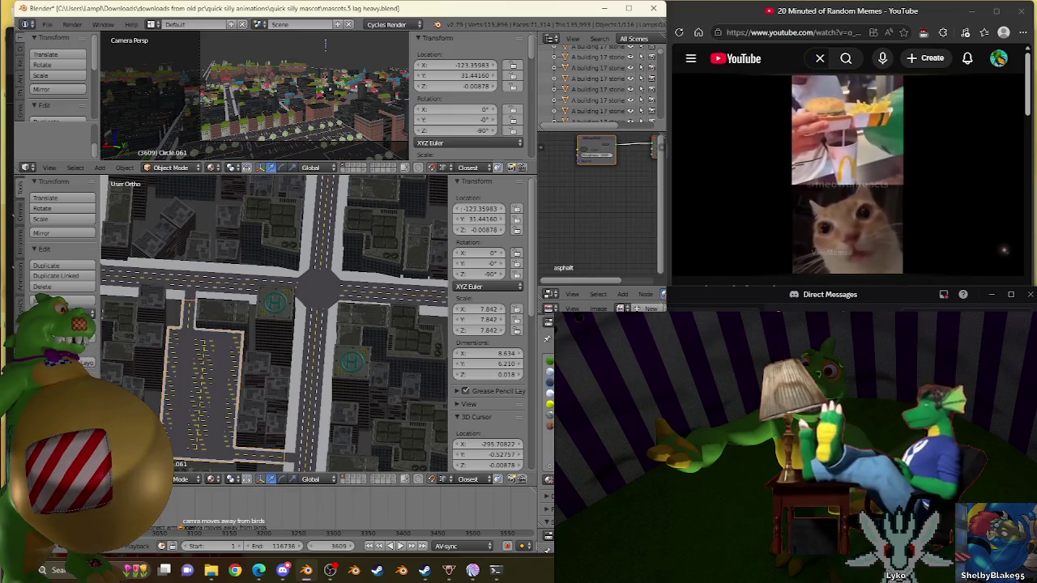
pyautogui.click(547, 483)
pyautogui.write('st')
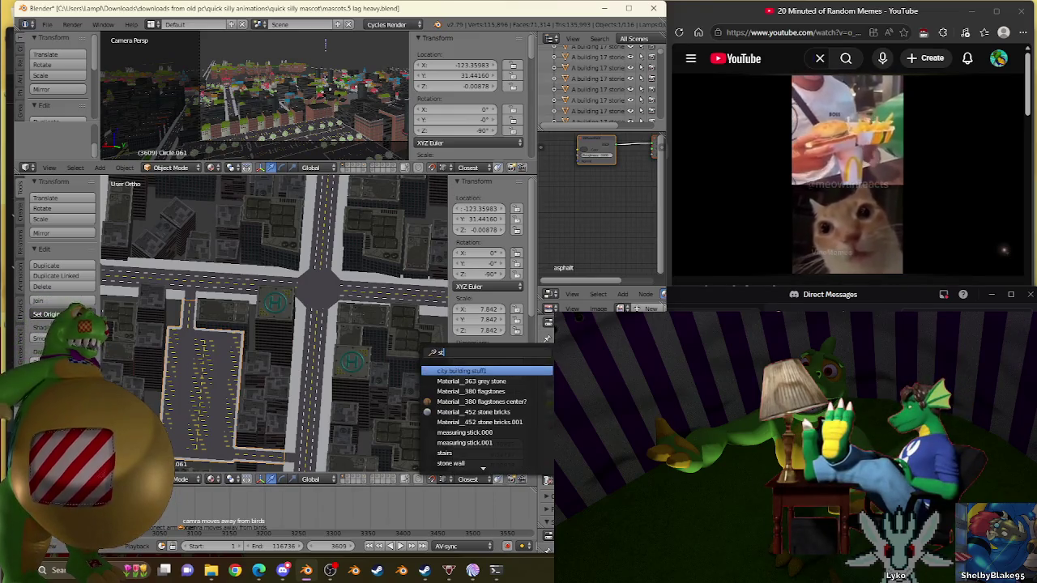
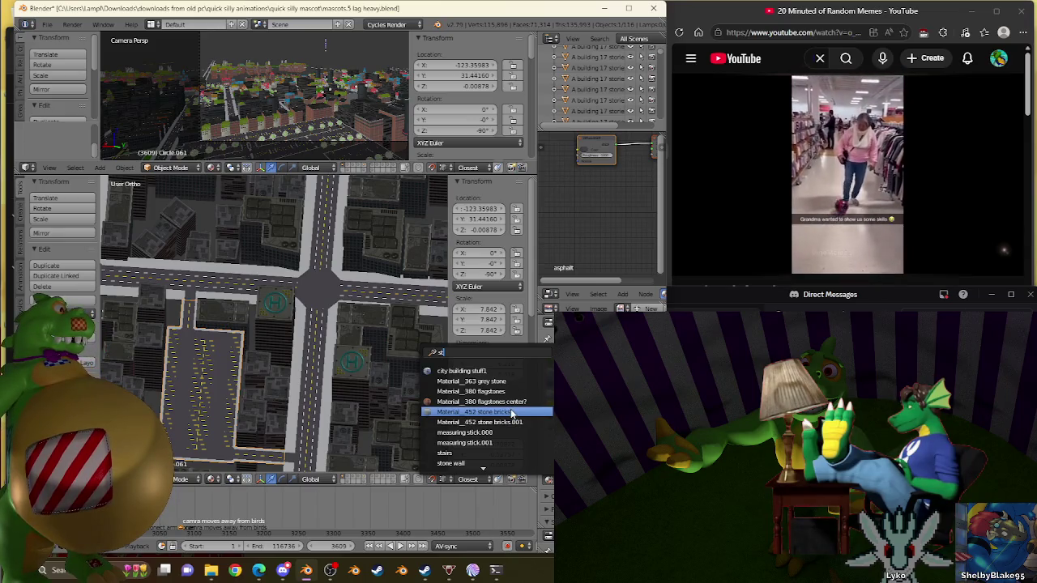
# Assign the asphalt material to the parking lot's material slot
pyautogui.click(511, 413)
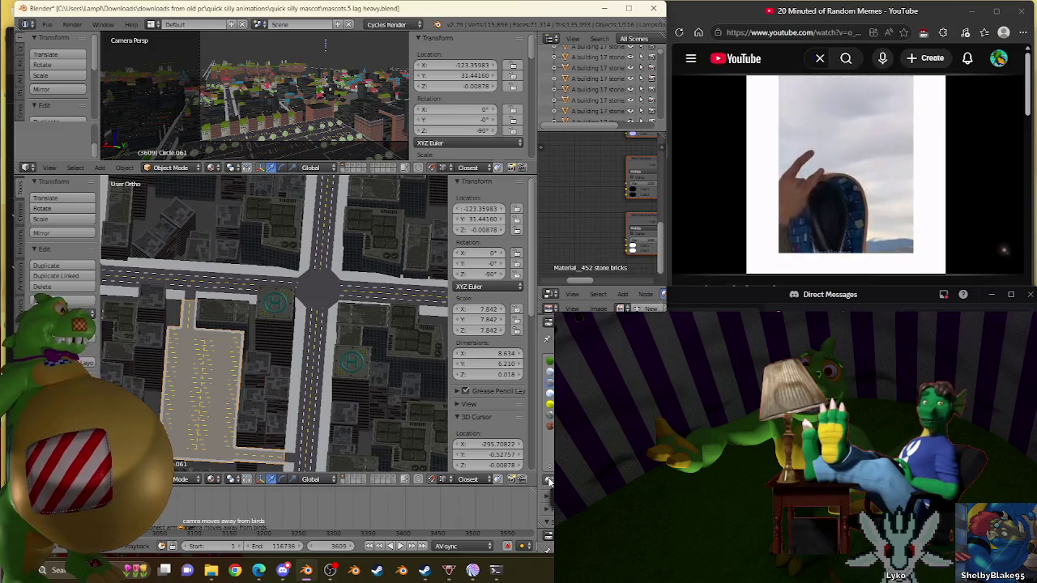
pyautogui.click(548, 339)
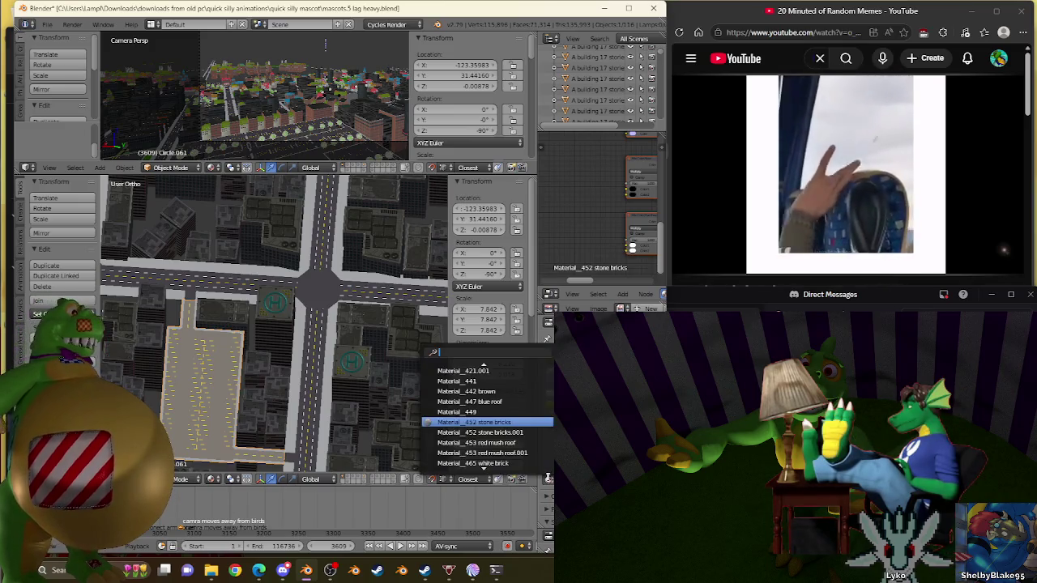
pyautogui.write('as')
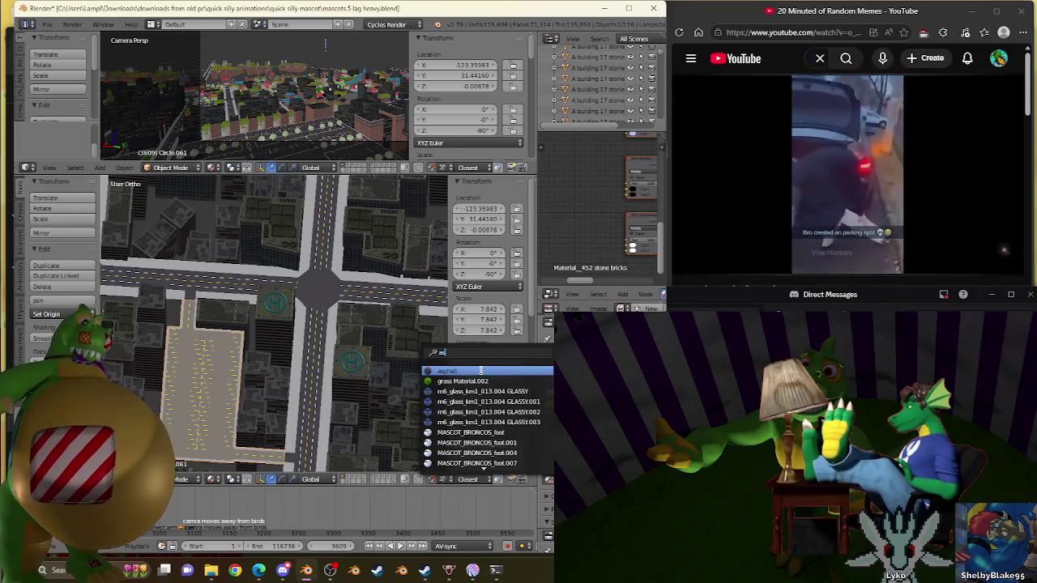
pyautogui.click(483, 372)
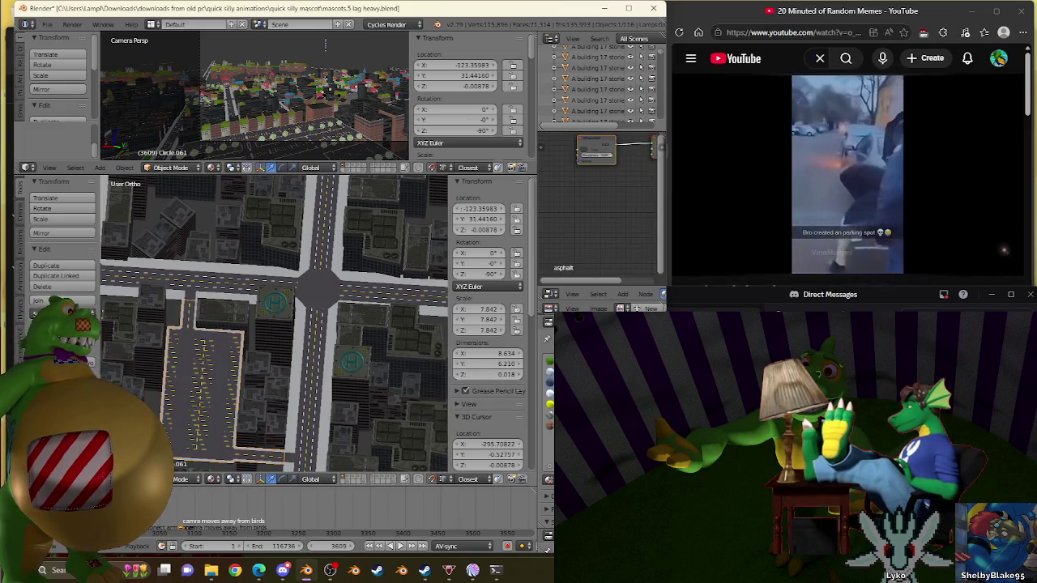
# Set the lines material slot to Material_452 stone bricks
pyautogui.click(549, 479)
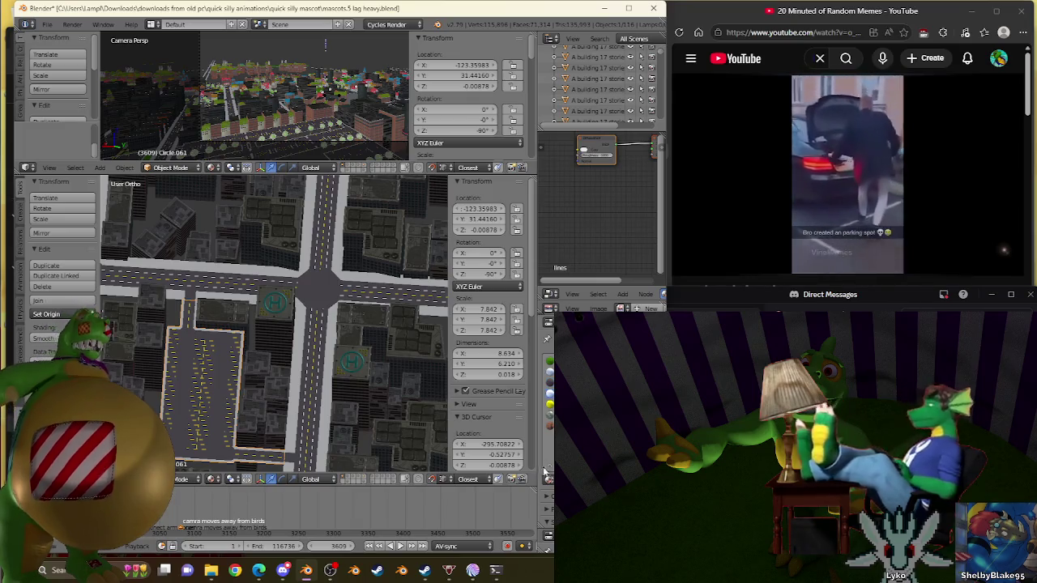
pyautogui.click(548, 480)
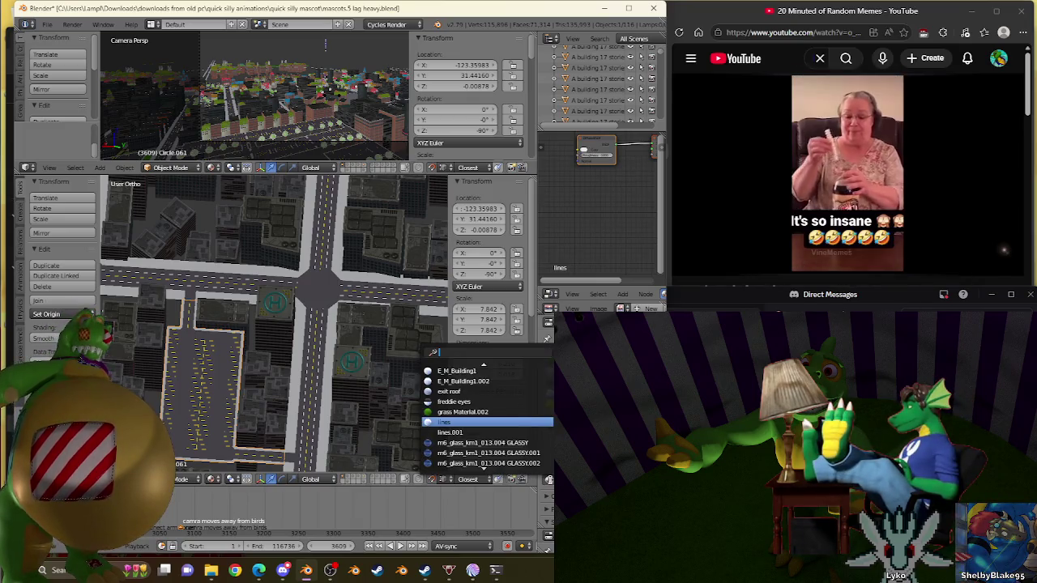
pyautogui.write('st')
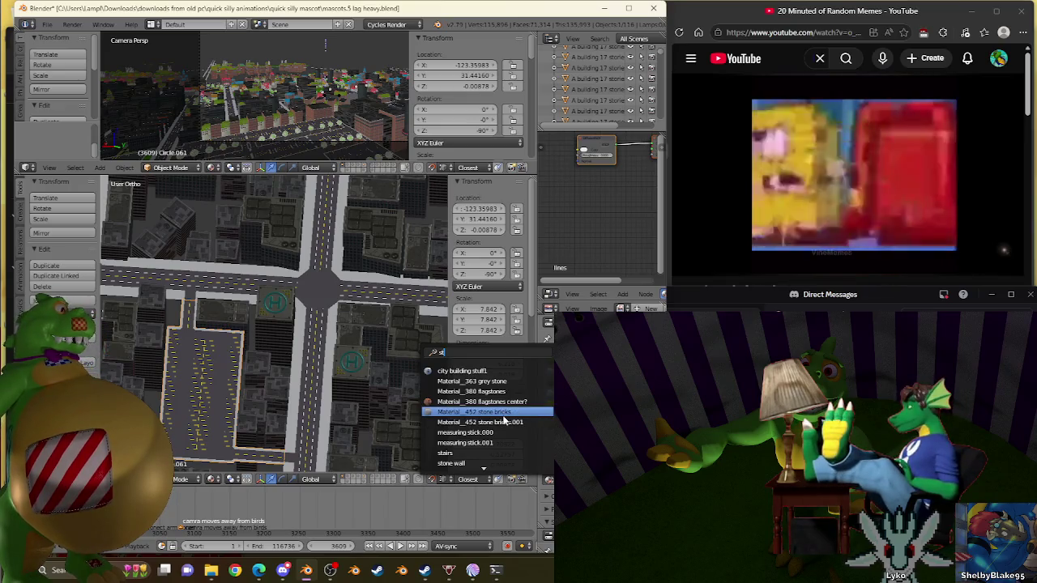
pyautogui.click(504, 414)
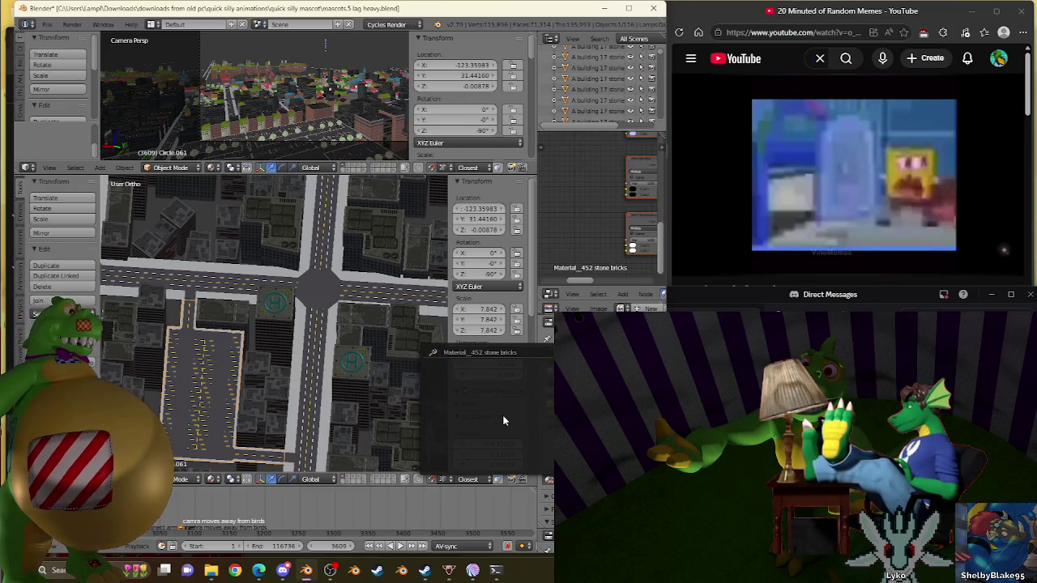
pyautogui.click(49, 24)
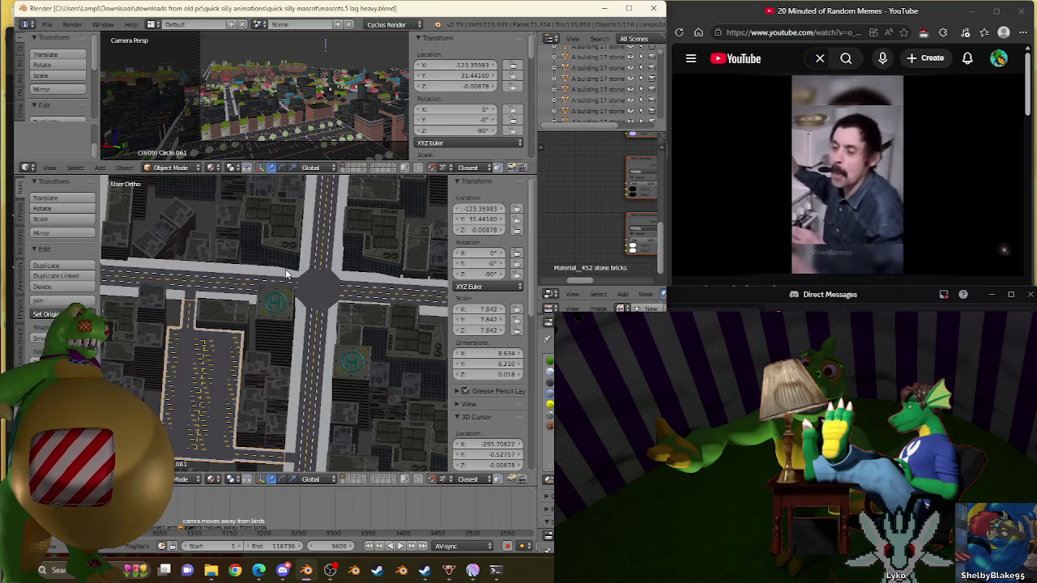
pyautogui.moveTo(258, 571)
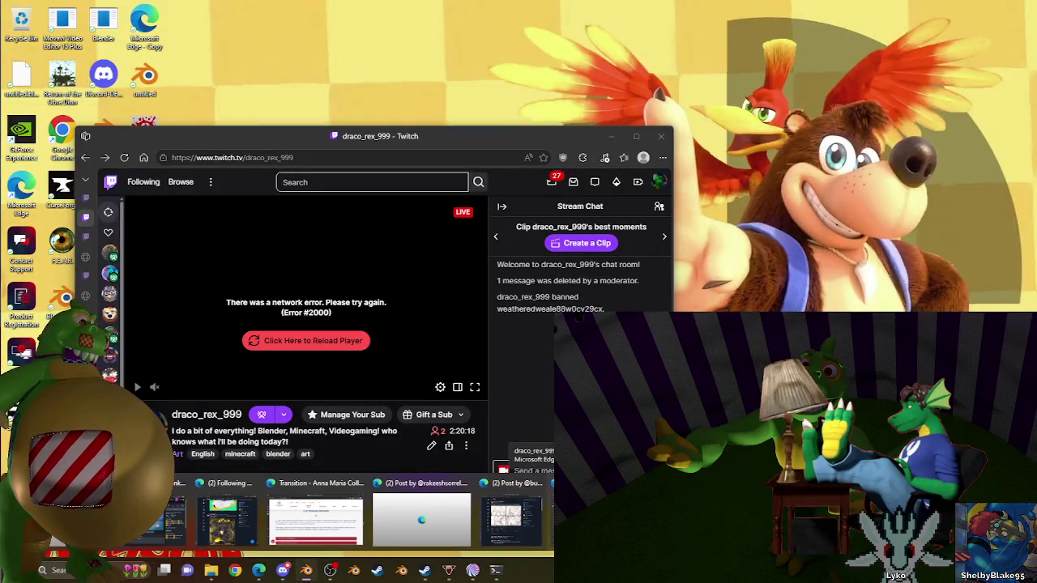
# Bring Twitch forward, check the stream's Community list, return to chat, then minimize Twitch
pyautogui.click(421, 519)
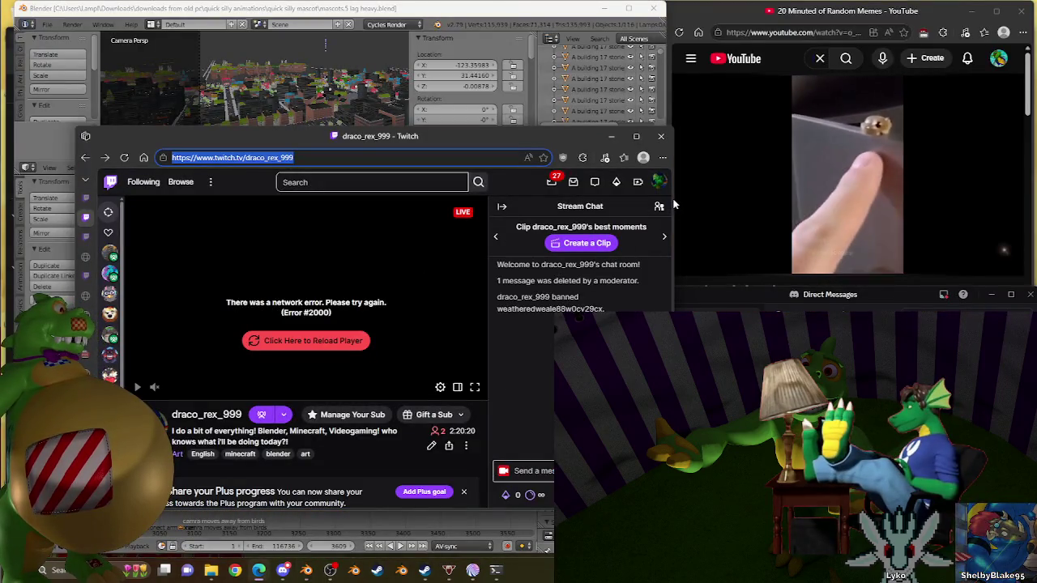
pyautogui.click(658, 207)
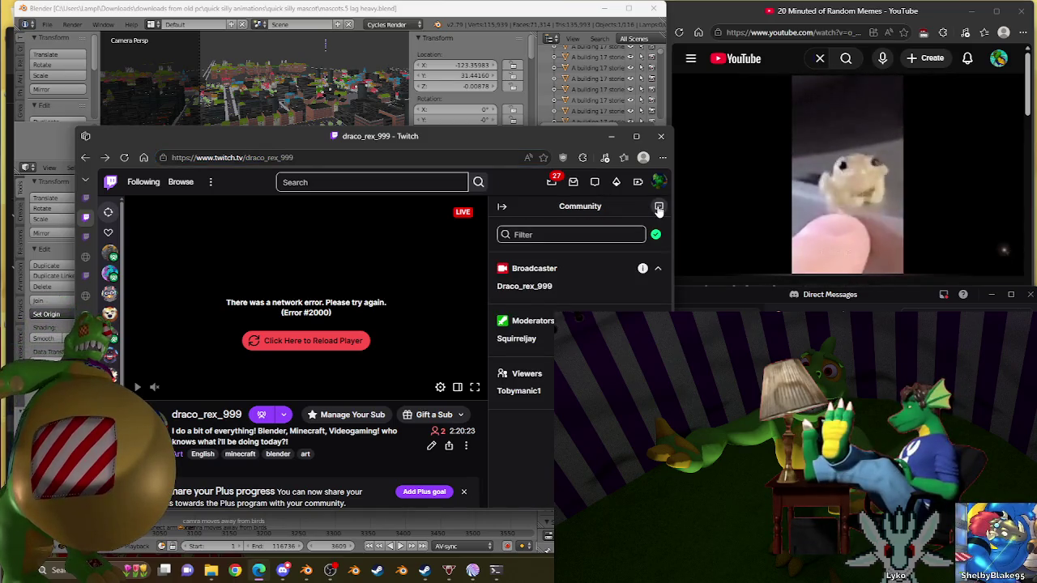
pyautogui.click(658, 207)
pyautogui.click(613, 136)
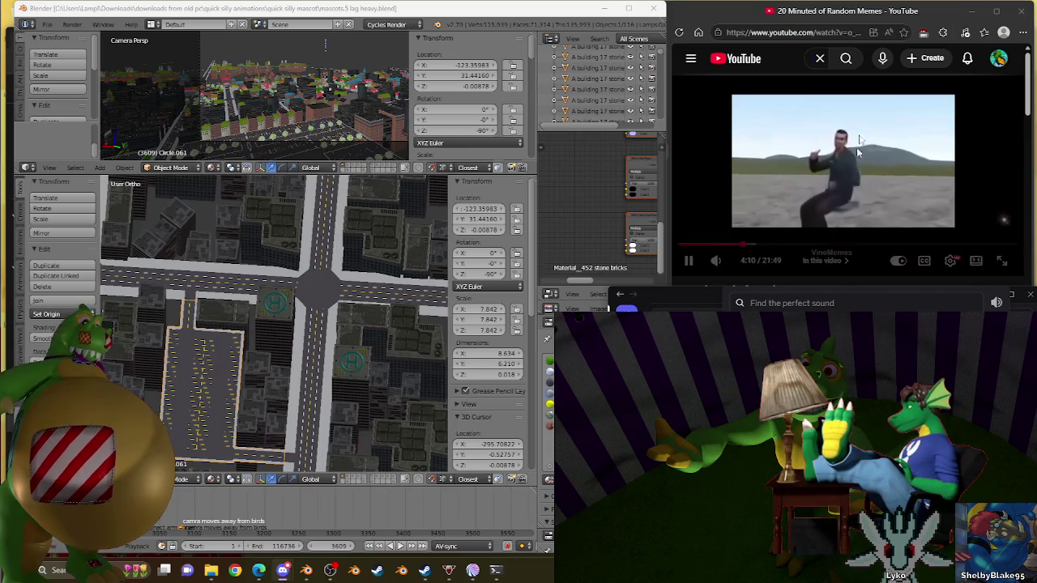
# Select a different object near the parking lot in Blender
pyautogui.click(871, 10)
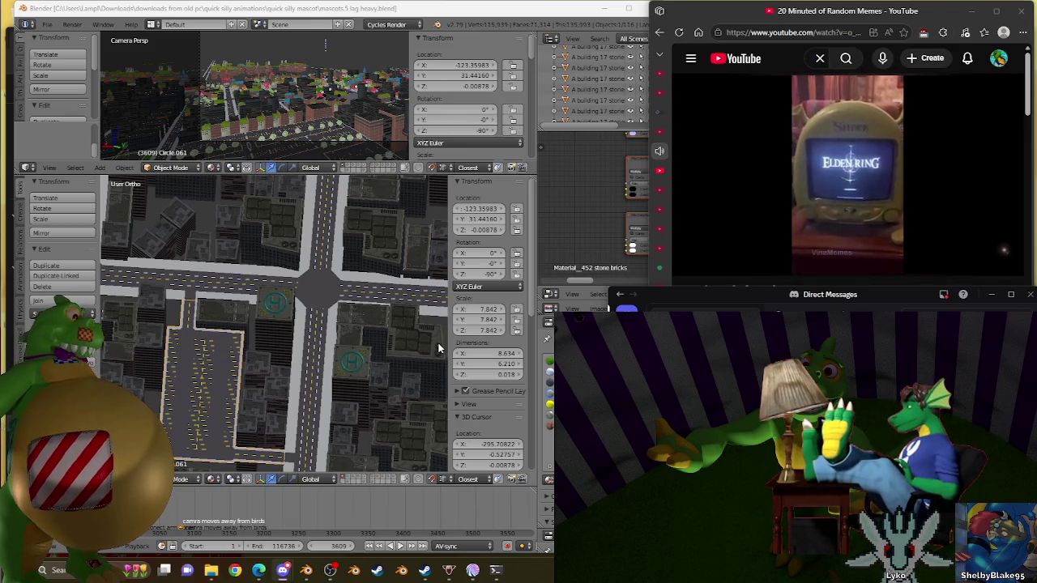
pyautogui.rightClick(180, 319)
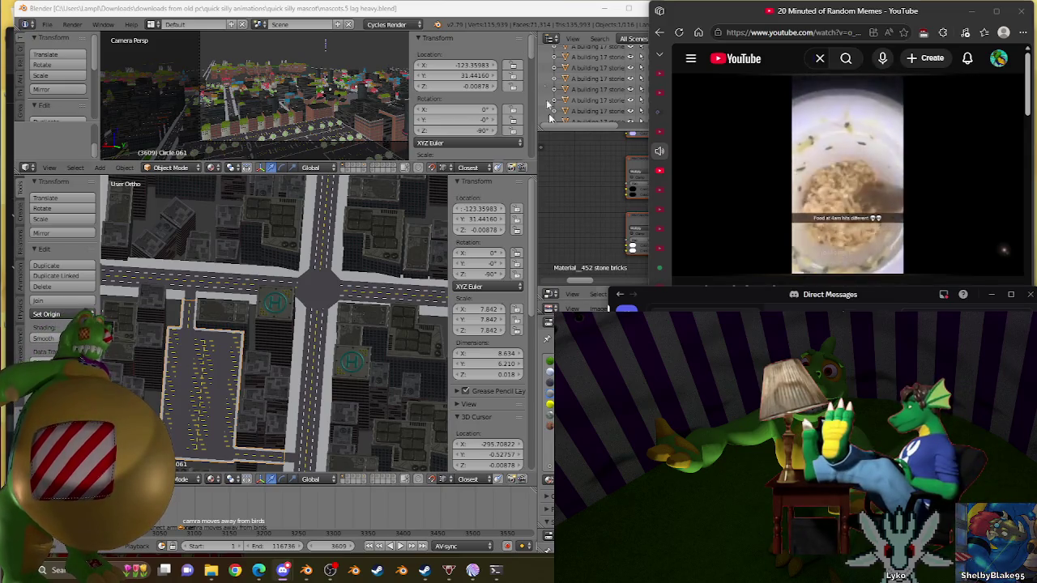
pyautogui.click(487, 29)
# Orbit and zoom in for a close view of the helipad building
pyautogui.scroll(3, 312, 343)
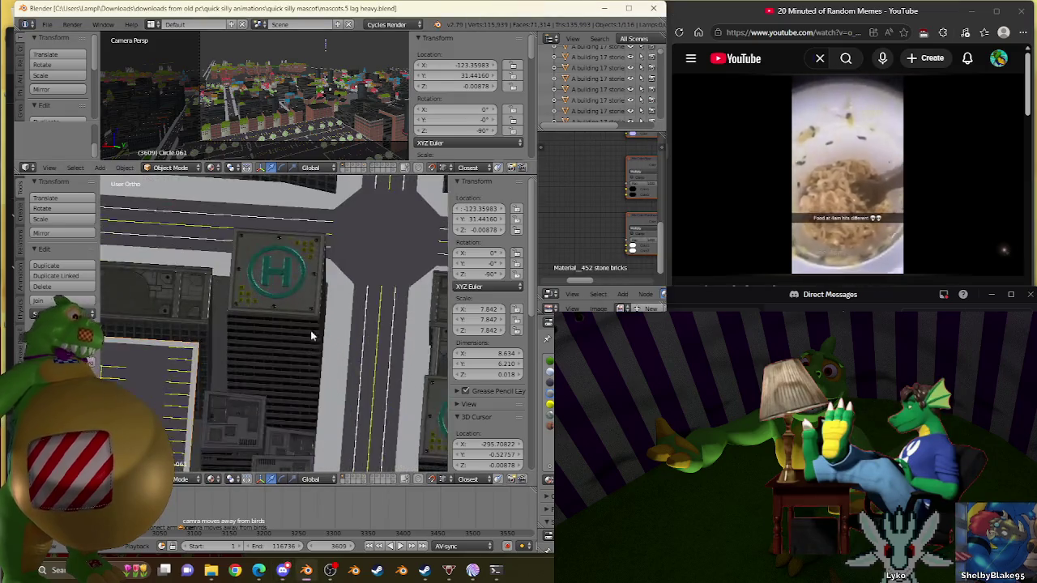
pyautogui.scroll(-5, 280, 367)
pyautogui.moveTo(279, 366)
pyautogui.mouseDown(button='middle')
pyautogui.moveTo(326, 321)
pyautogui.moveTo(245, 274)
pyautogui.mouseUp(button='middle')
pyautogui.scroll(4, 328, 316)
pyautogui.scroll(2, 316, 318)
pyautogui.scroll(2, 316, 313)
pyautogui.scroll(3, 310, 283)
pyautogui.scroll(3, 308, 315)
# Snap the 3D cursor to the selected sidewalk corner vertex
pyautogui.scroll(2, 326, 294)
pyautogui.press('Tab')
pyautogui.scroll(2, 324, 260)
pyautogui.rightClick(319, 219)
pyautogui.hotkey('shift', 's')
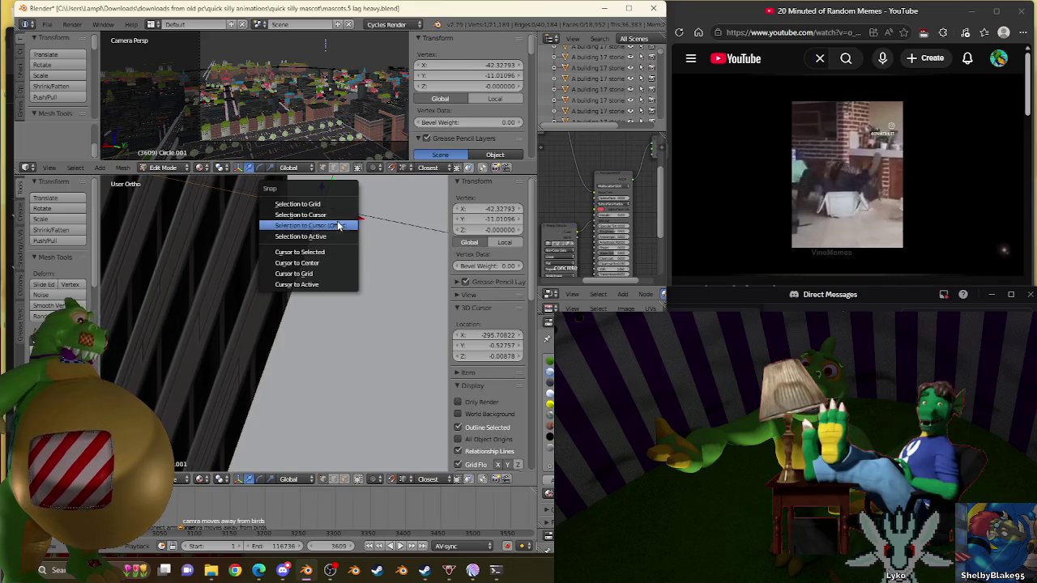
pyautogui.click(319, 253)
# Select the Circle.061 parking-lot object and enter its Edit Mode
pyautogui.press('Tab')
pyautogui.scroll(-2, 318, 252)
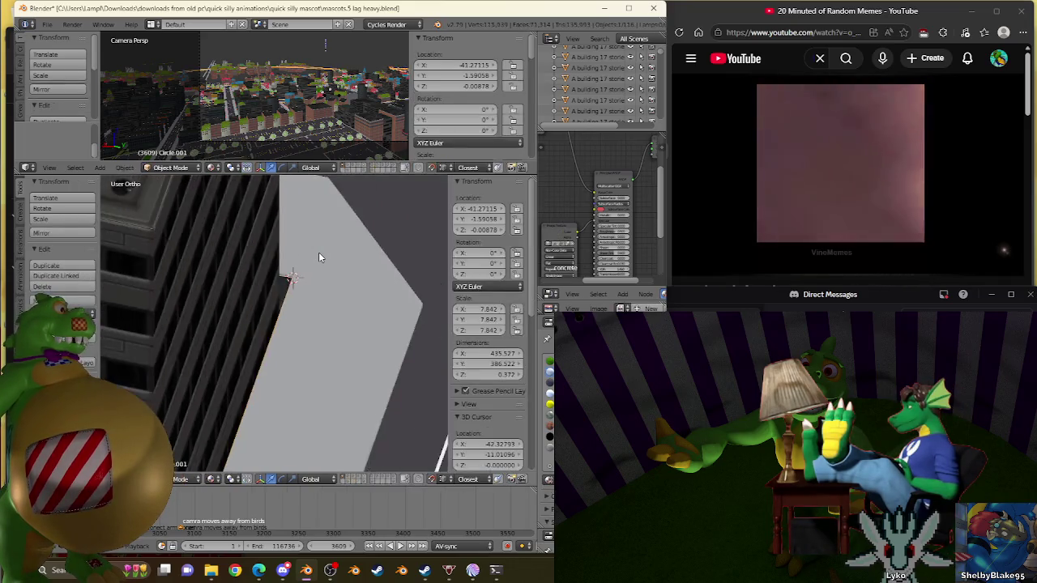
pyautogui.scroll(-3, 318, 252)
pyautogui.moveTo(318, 252)
pyautogui.mouseDown(button='middle')
pyautogui.moveTo(394, 303)
pyautogui.moveTo(358, 287)
pyautogui.moveTo(375, 294)
pyautogui.moveTo(217, 401)
pyautogui.mouseUp(button='middle')
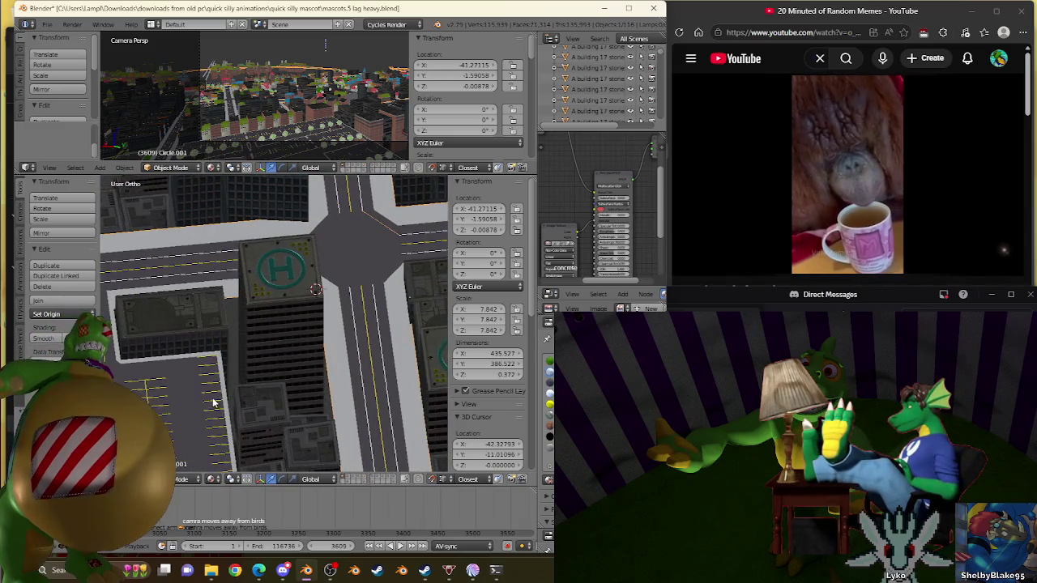
pyautogui.rightClick(213, 402)
pyautogui.press('Tab')
# Orbit and zoom in close to the white ledge corner of the helipad building
pyautogui.scroll(2, 213, 402)
pyautogui.scroll(2, 307, 300)
pyautogui.moveTo(308, 300)
pyautogui.mouseDown(button='middle')
pyautogui.moveTo(264, 316)
pyautogui.moveTo(259, 287)
pyautogui.moveTo(322, 312)
pyautogui.mouseUp(button='middle')
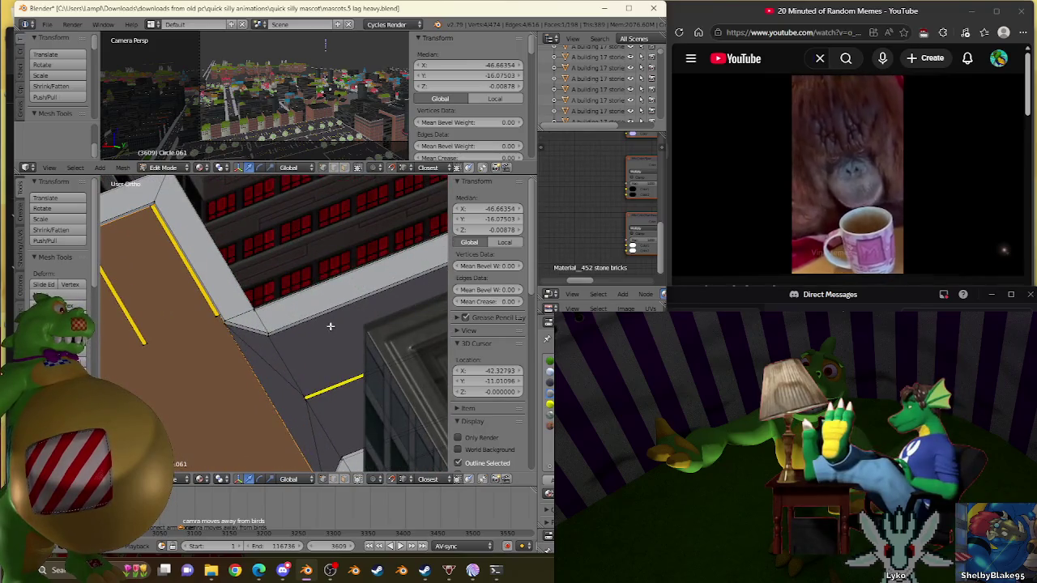
pyautogui.scroll(3, 329, 328)
pyautogui.moveTo(347, 412); pyautogui.dragTo(282, 336, button='middle')
pyautogui.scroll(2, 282, 335)
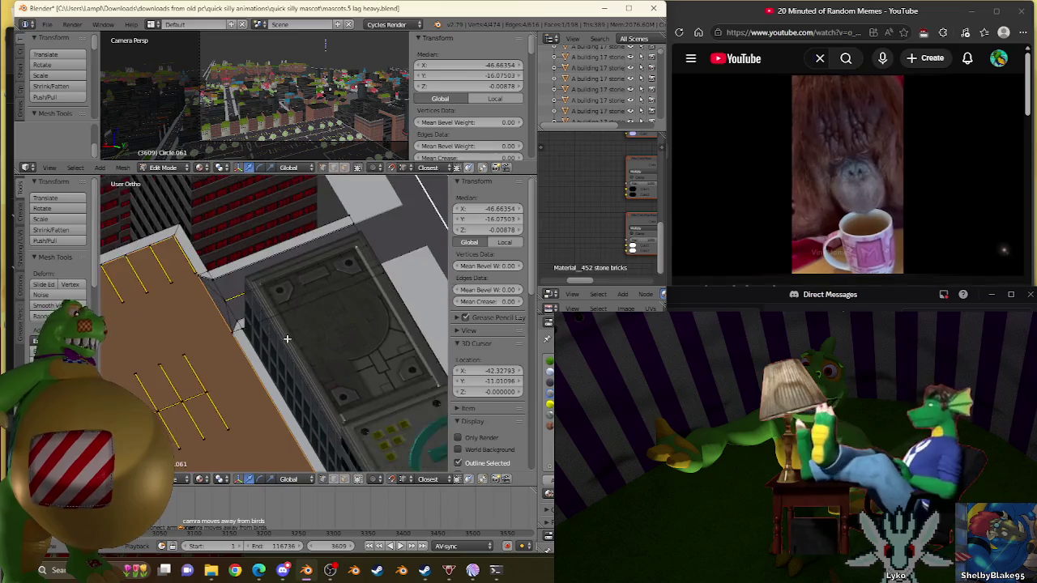
pyautogui.scroll(2, 307, 343)
pyautogui.scroll(2, 260, 379)
pyautogui.moveTo(260, 379); pyautogui.dragTo(296, 420, button='middle')
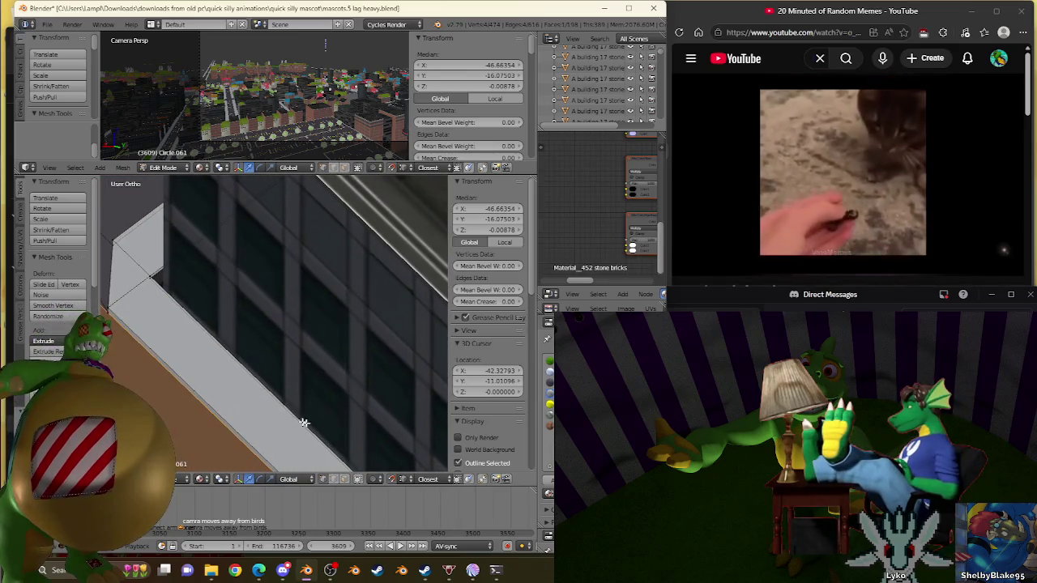
pyautogui.moveTo(320, 465); pyautogui.dragTo(247, 364, button='middle')
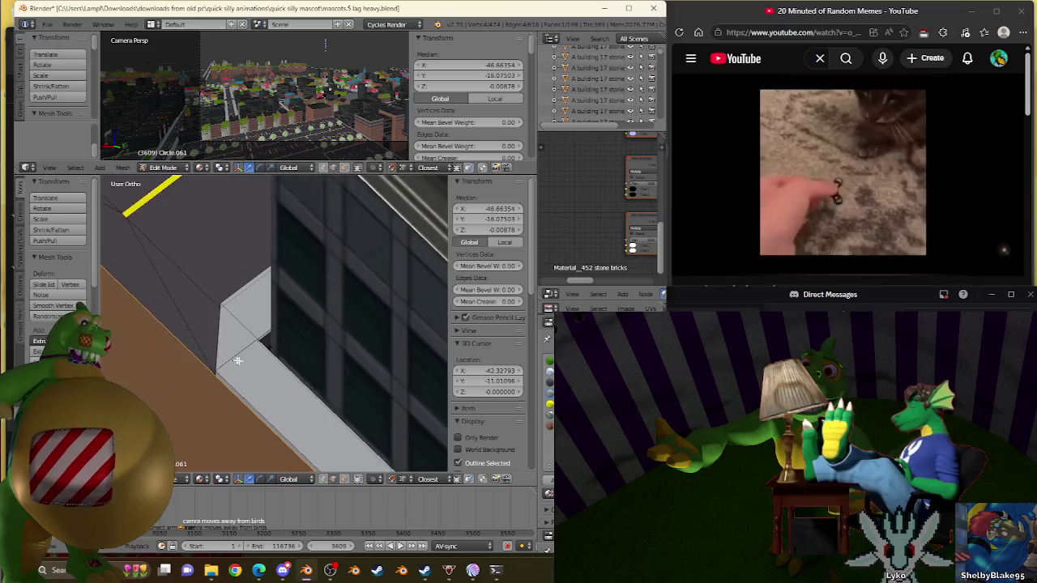
pyautogui.scroll(2, 240, 362)
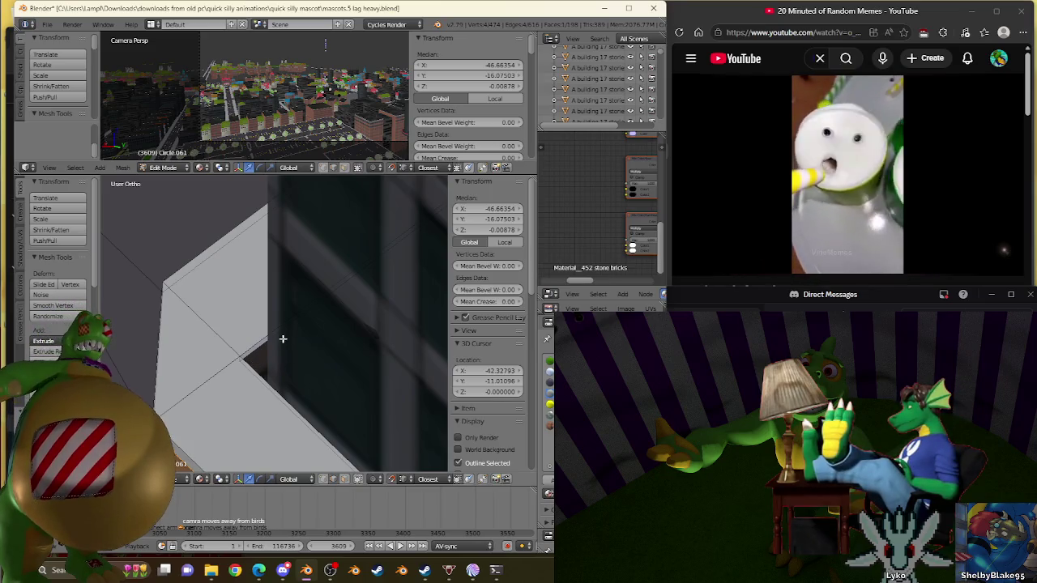
pyautogui.moveTo(283, 338); pyautogui.dragTo(261, 348, button='middle')
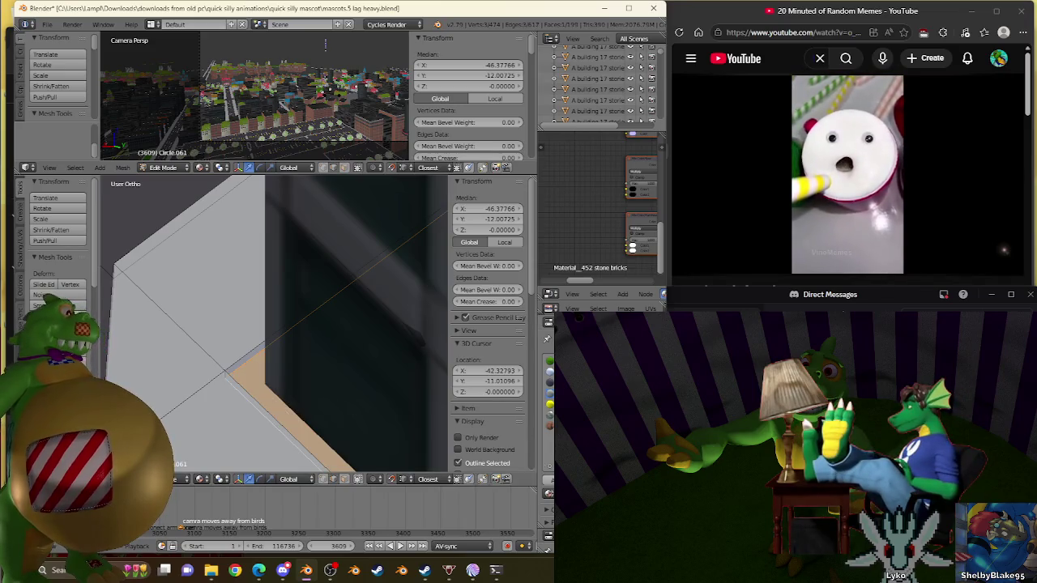
pyautogui.moveTo(351, 368)
pyautogui.mouseDown(button='middle')
pyautogui.moveTo(262, 295)
pyautogui.moveTo(235, 291)
pyautogui.mouseUp(button='middle')
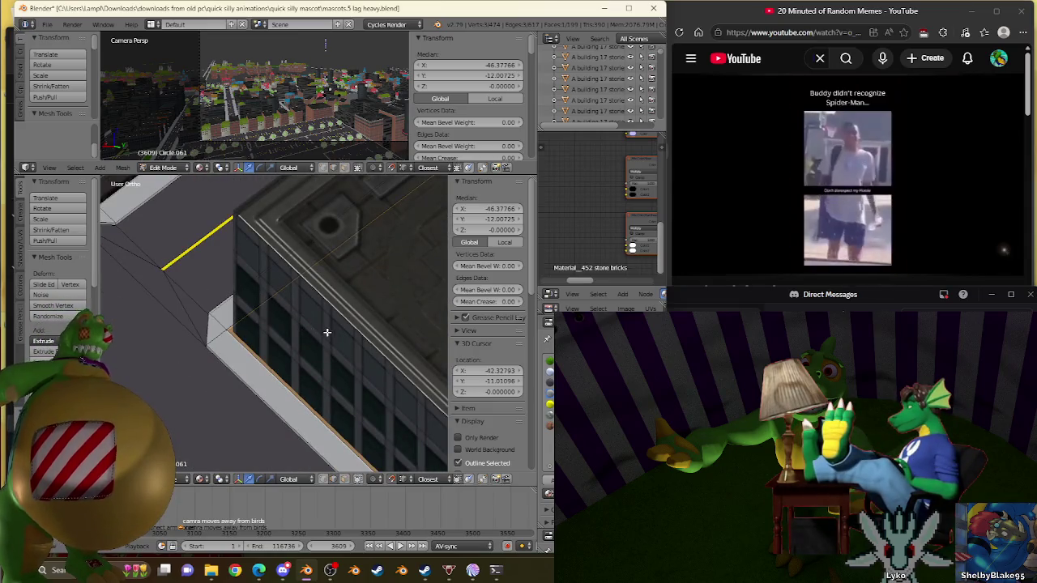
pyautogui.scroll(-5, 326, 333)
# Subdivide the selected edge and snap a vertex of the new cut onto the 3D cursor
pyautogui.press('w')
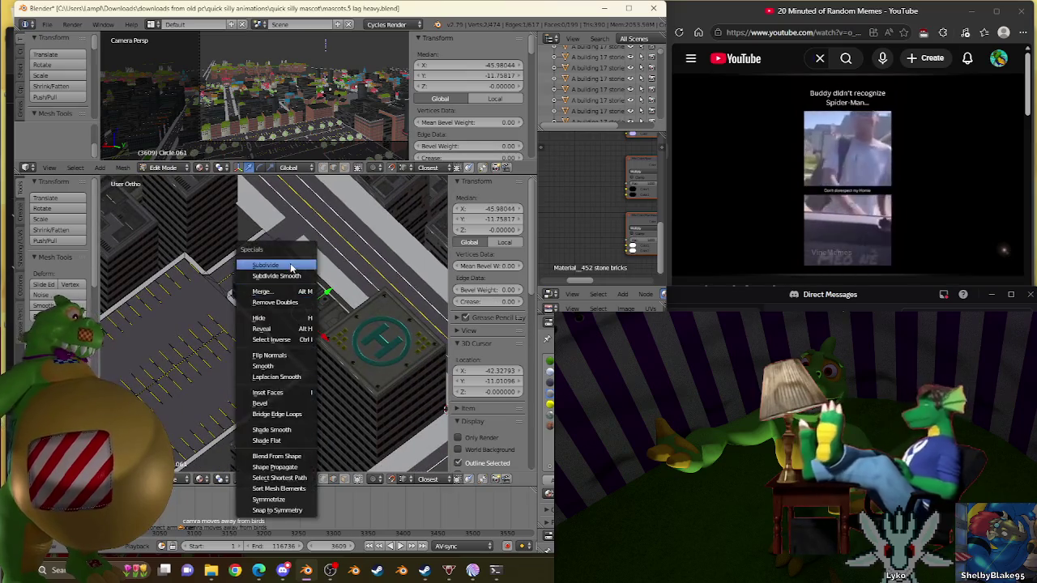
pyautogui.click(280, 270)
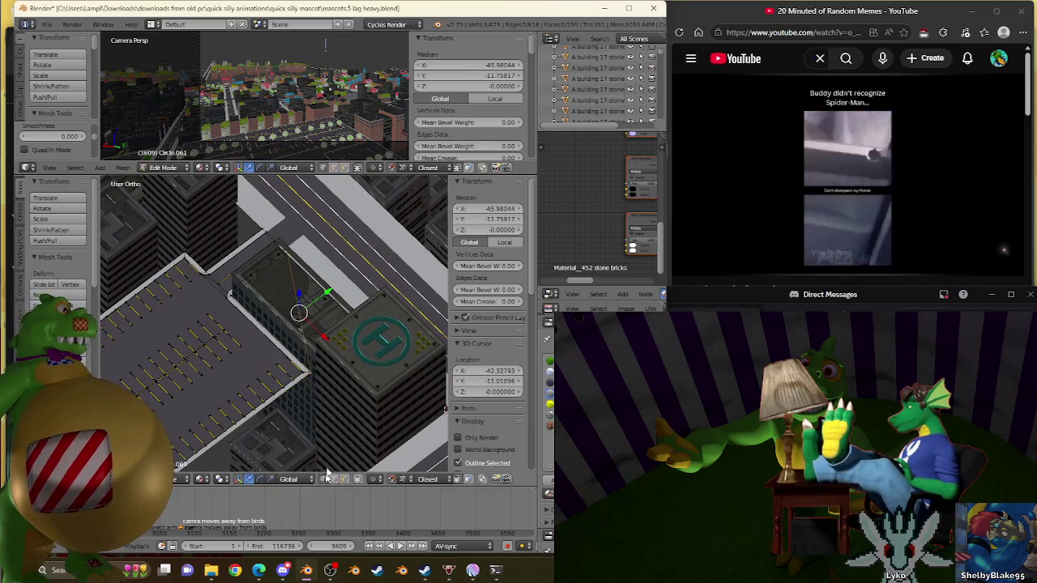
pyautogui.rightClick(299, 314)
pyautogui.hotkey('shift', 's')
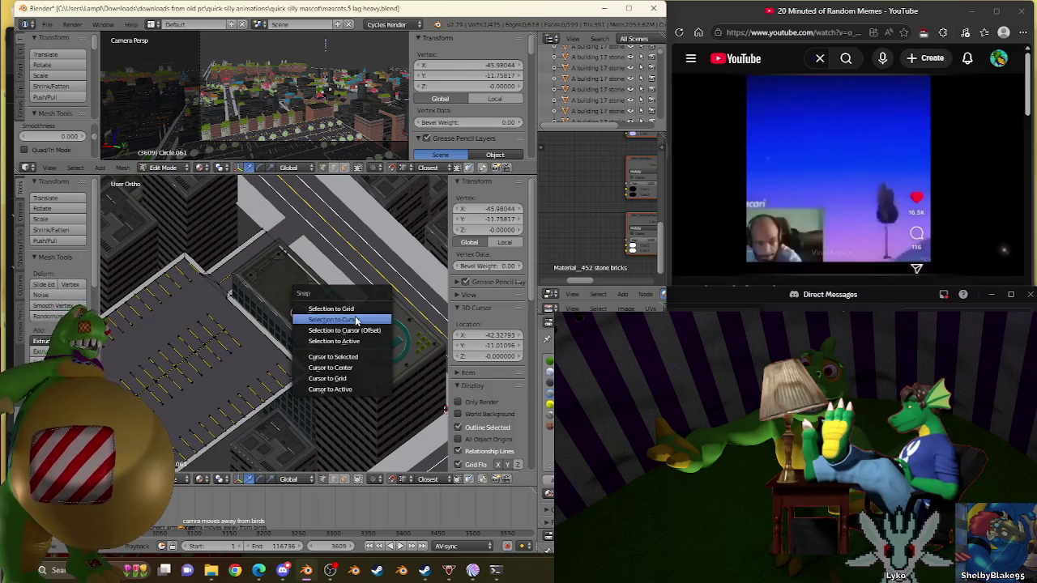
pyautogui.click(369, 354)
# Bring the second helipad building into view and select the vertex near the 3D cursor
pyautogui.keyDown('shift'); pyautogui.moveTo(364, 366); pyautogui.dragTo(307, 310, button='middle'); pyautogui.keyUp('shift')
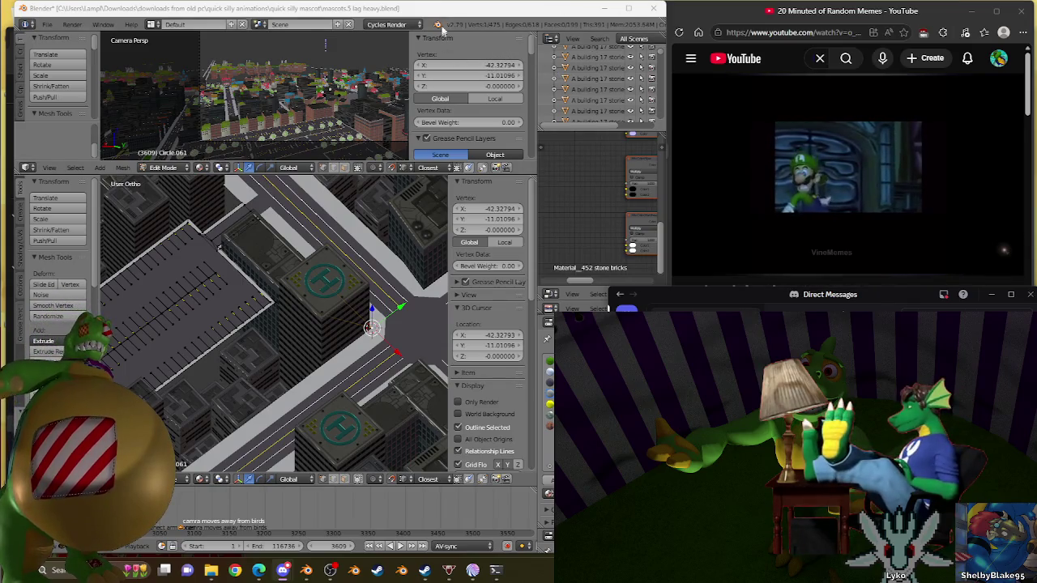
pyautogui.scroll(-4, 334, 285)
pyautogui.scroll(4, 335, 285)
pyautogui.scroll(2, 331, 248)
pyautogui.scroll(2, 347, 277)
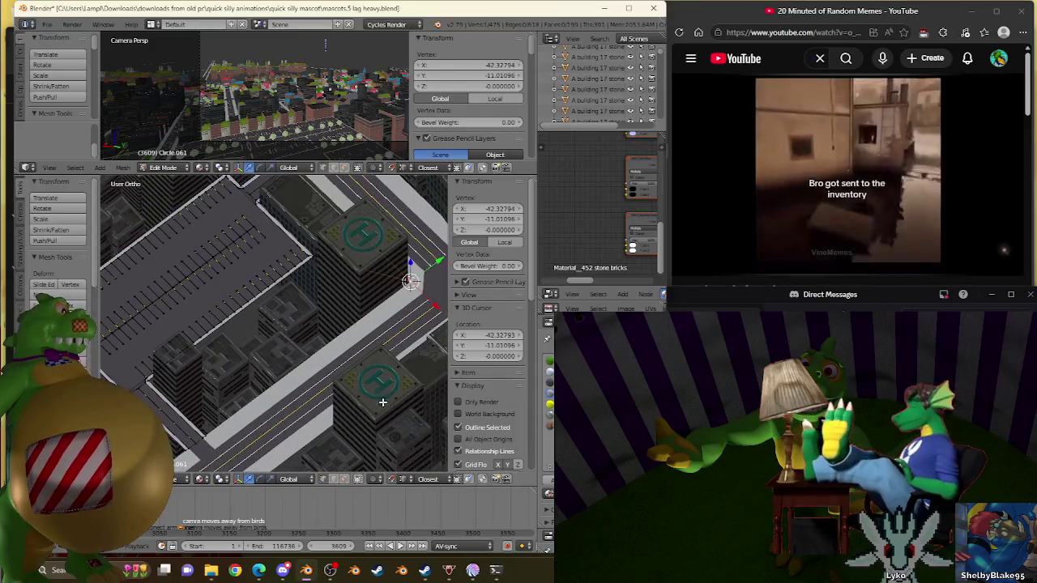
pyautogui.press('a')
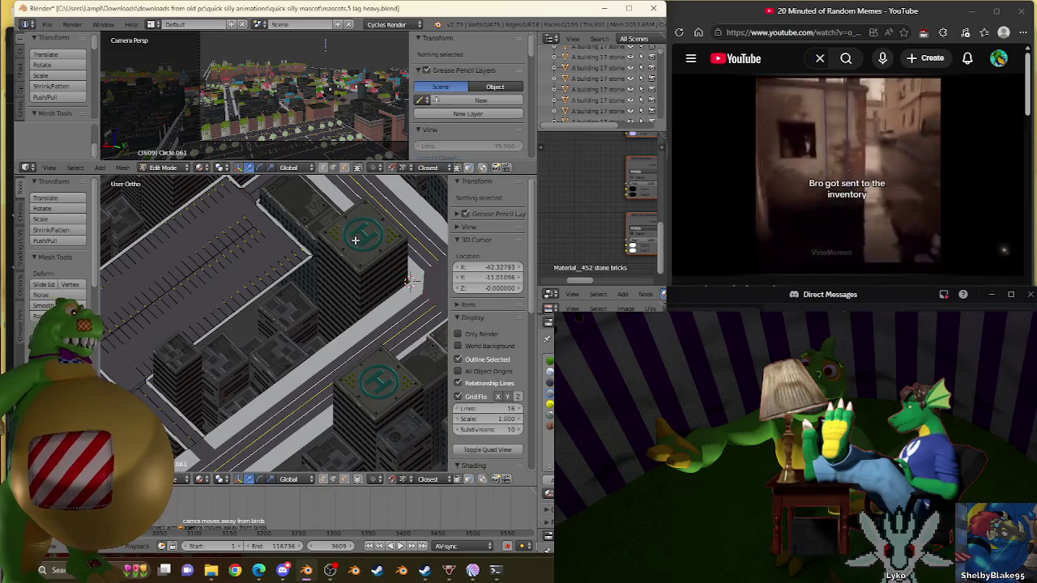
pyautogui.rightClick(401, 275)
pyautogui.moveTo(401, 275)
pyautogui.mouseDown(button='middle')
pyautogui.moveTo(224, 249)
pyautogui.moveTo(315, 270)
pyautogui.moveTo(288, 321)
pyautogui.mouseUp(button='middle')
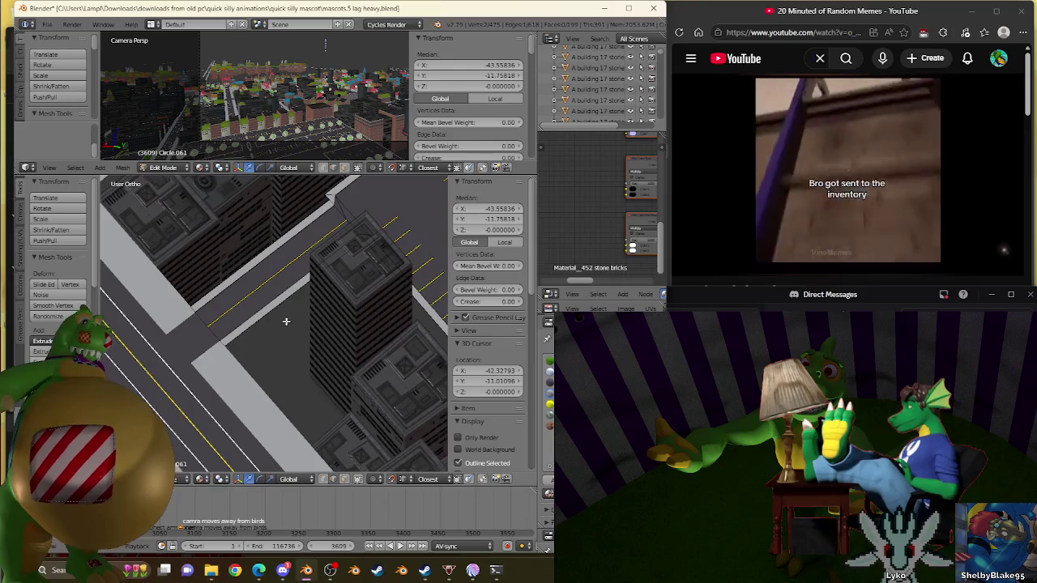
pyautogui.scroll(2, 288, 321)
pyautogui.scroll(3, 324, 340)
pyautogui.scroll(3, 332, 324)
pyautogui.scroll(2, 330, 291)
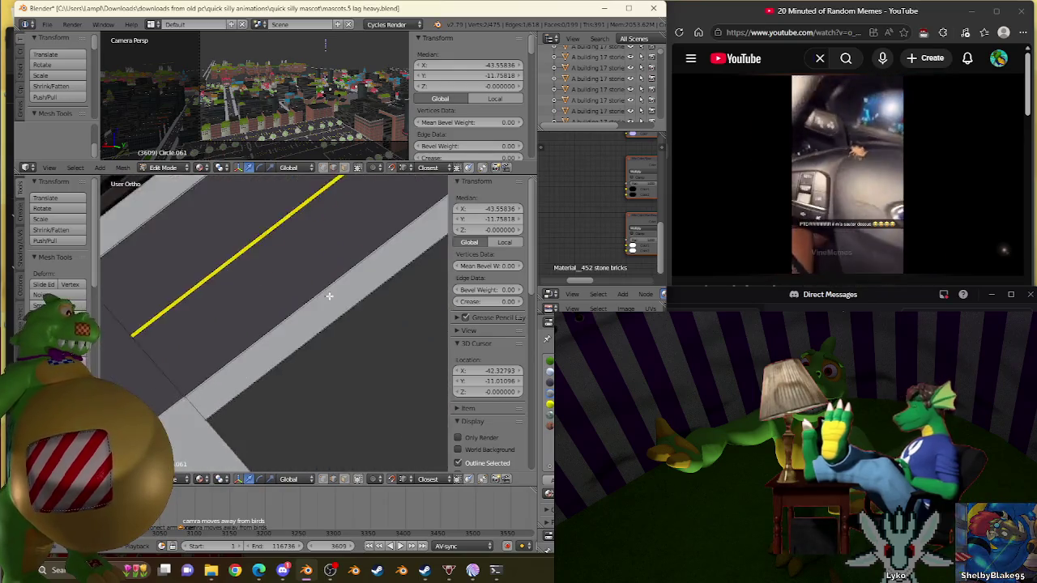
# Undo the last edge change and zoom out and back in on the corner
pyautogui.hotkey('ctrl', 'z')
pyautogui.hotkey('ctrl', 'z')
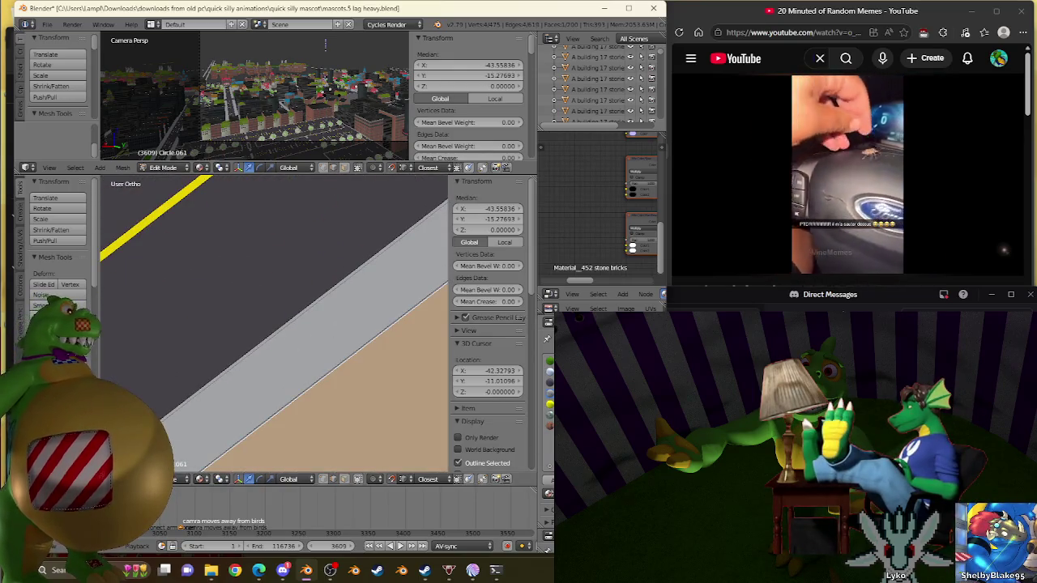
pyautogui.scroll(-1, 240, 317)
pyautogui.scroll(-2, 240, 318)
pyautogui.scroll(-2, 239, 318)
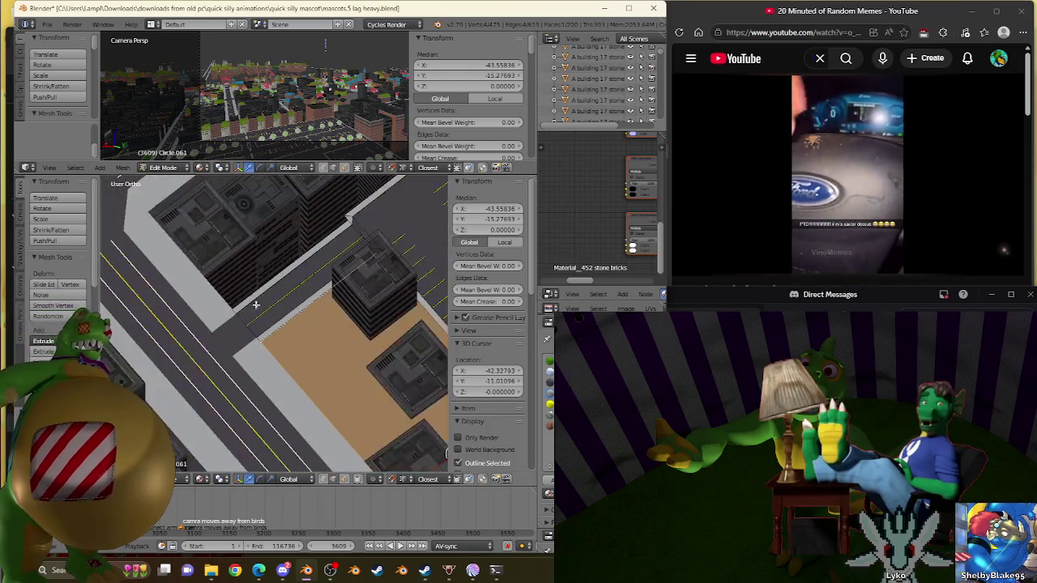
pyautogui.scroll(-2, 239, 318)
pyautogui.scroll(-4, 240, 317)
pyautogui.scroll(2, 186, 307)
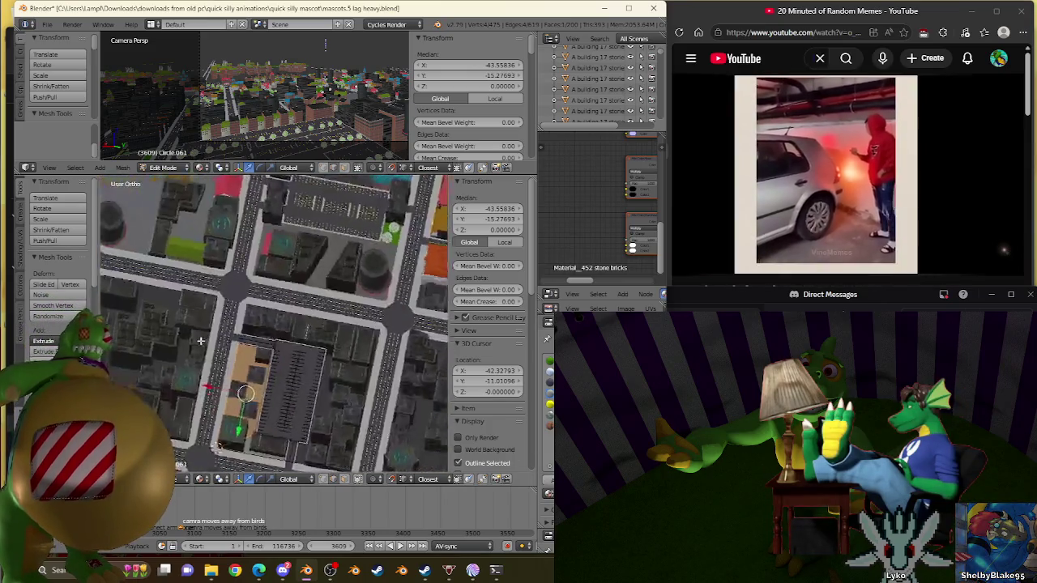
pyautogui.scroll(2, 183, 306)
pyautogui.scroll(2, 183, 307)
pyautogui.scroll(2, 183, 307)
pyautogui.scroll(3, 183, 306)
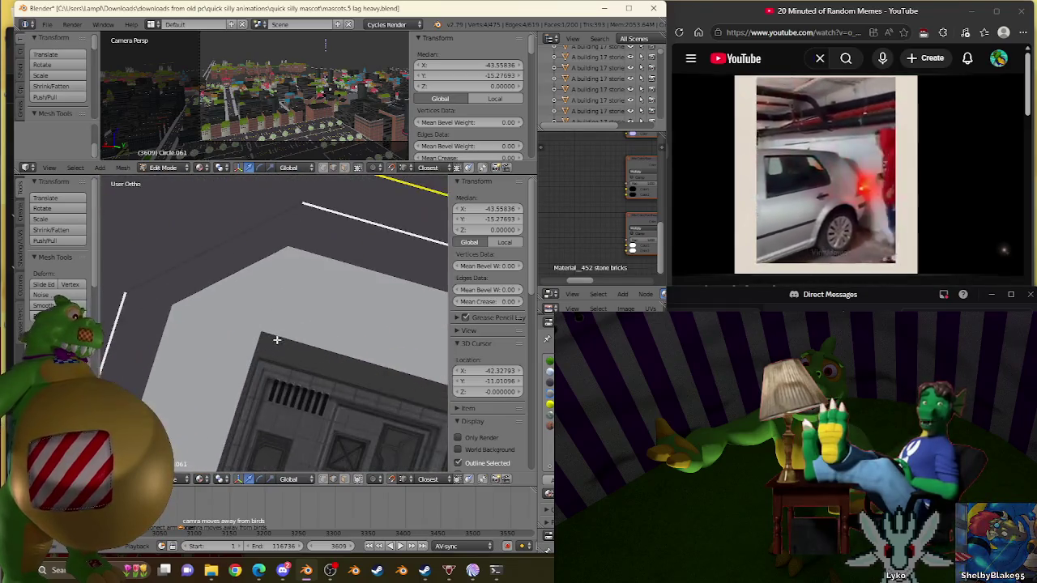
# Snap the 3D cursor to Circle.001's corner vertex beside the building
pyautogui.press('Tab')
pyautogui.rightClick(280, 344)
pyautogui.press('Tab')
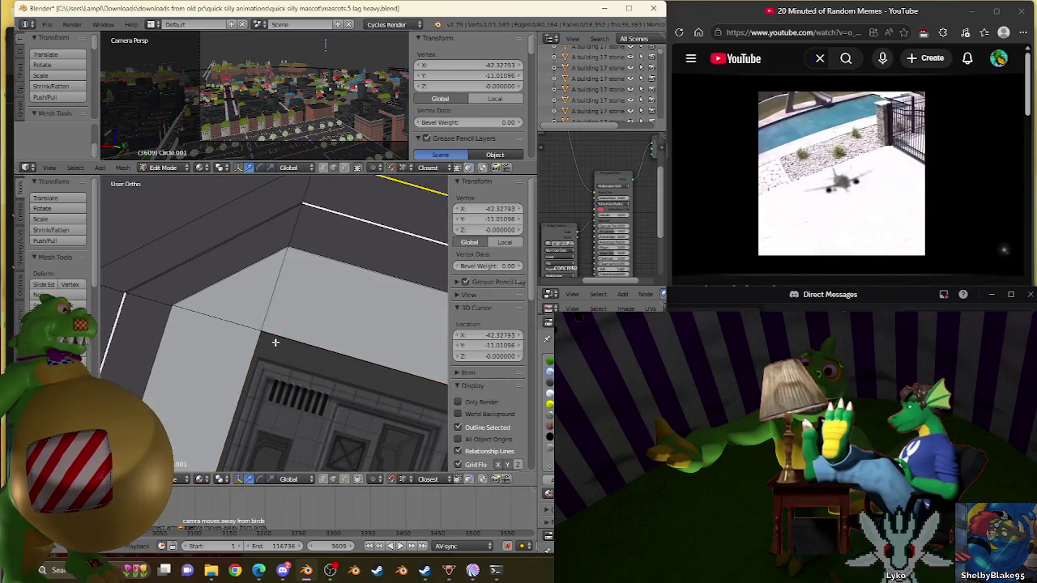
pyautogui.scroll(2, 274, 343)
pyautogui.scroll(2, 275, 342)
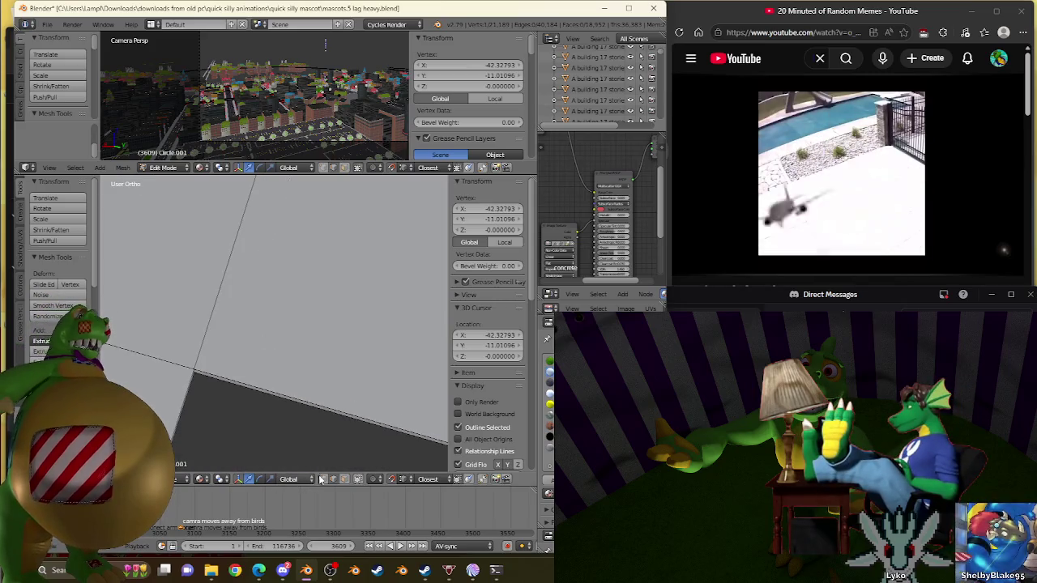
pyautogui.rightClick(159, 361)
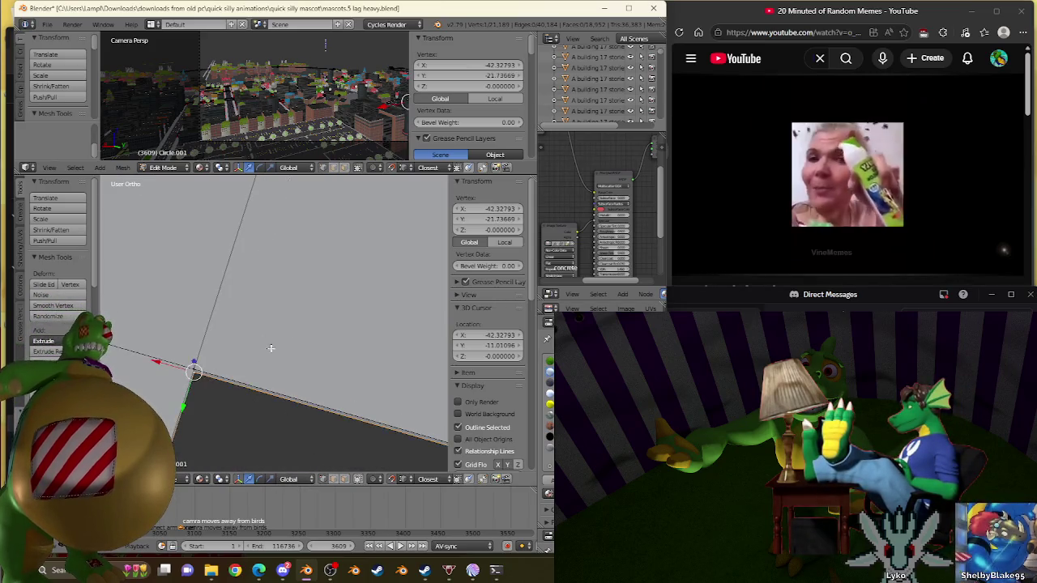
pyautogui.hotkey('shift', 's')
pyautogui.click(308, 346)
pyautogui.scroll(-2, 308, 345)
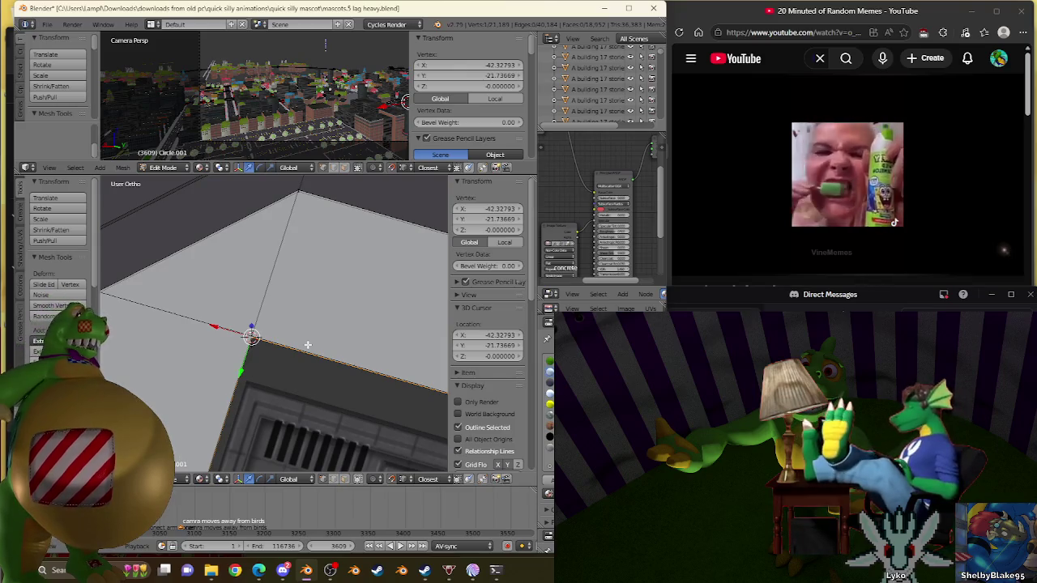
pyautogui.scroll(-2, 308, 345)
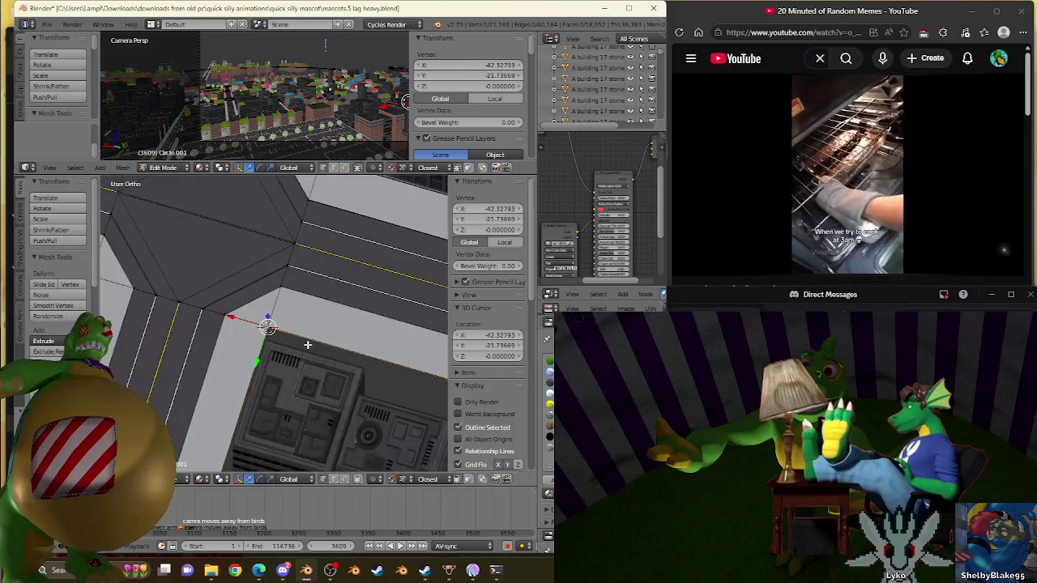
pyautogui.scroll(-2, 316, 365)
pyautogui.scroll(-3, 271, 335)
pyautogui.scroll(3, 271, 359)
pyautogui.scroll(3, 266, 344)
pyautogui.scroll(2, 275, 356)
pyautogui.scroll(2, 280, 376)
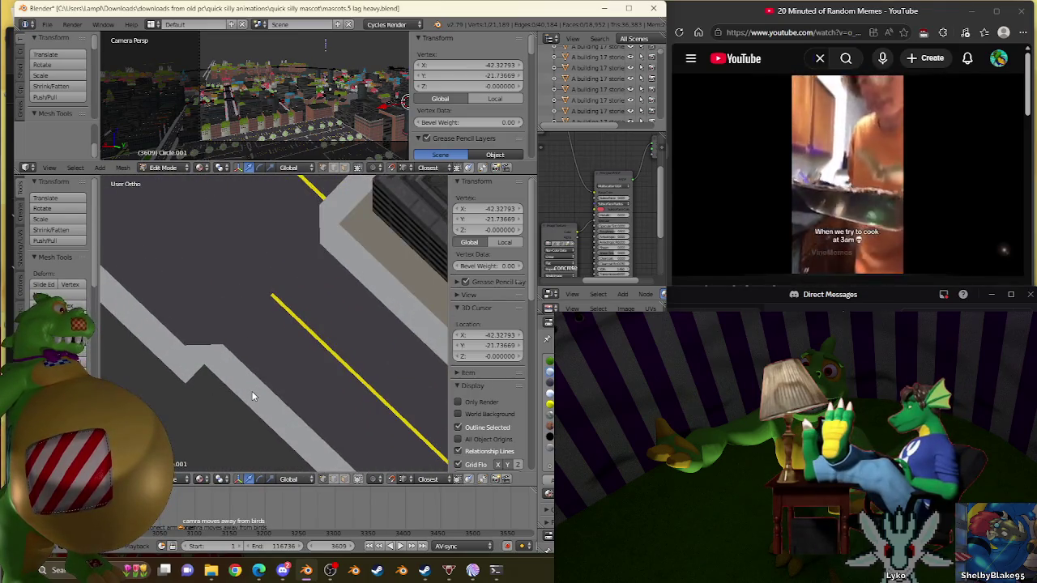
pyautogui.press('Tab')
pyautogui.press('Tab')
# Subdivide an edge of the triangular corner face and select its new middle vertex
pyautogui.scroll(2, 300, 340)
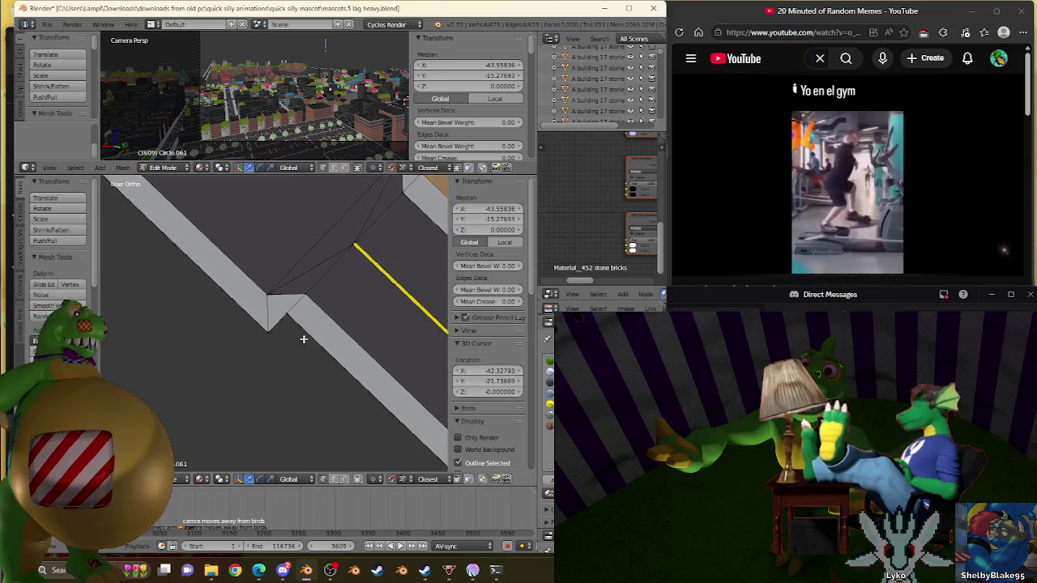
pyautogui.scroll(2, 294, 343)
pyautogui.scroll(2, 297, 343)
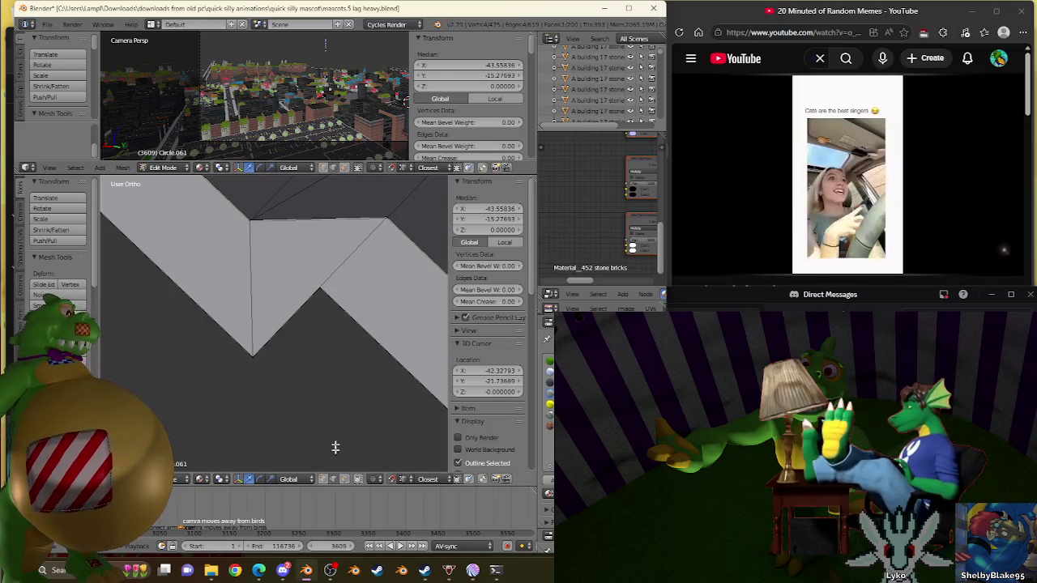
pyautogui.scroll(2, 326, 370)
pyautogui.scroll(-3, 326, 377)
pyautogui.scroll(-2, 300, 297)
pyautogui.scroll(1, 324, 347)
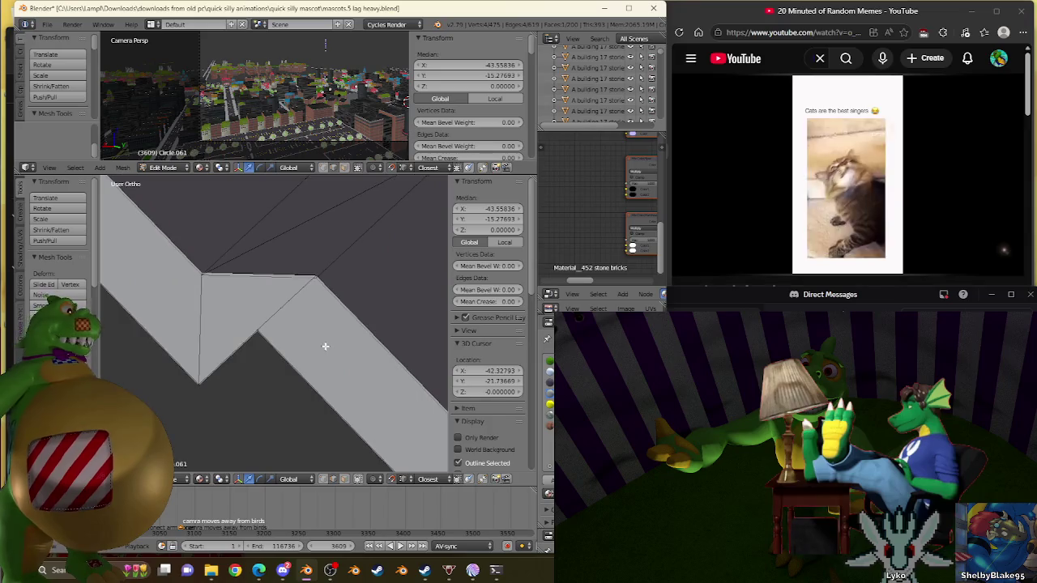
pyautogui.scroll(3, 351, 317)
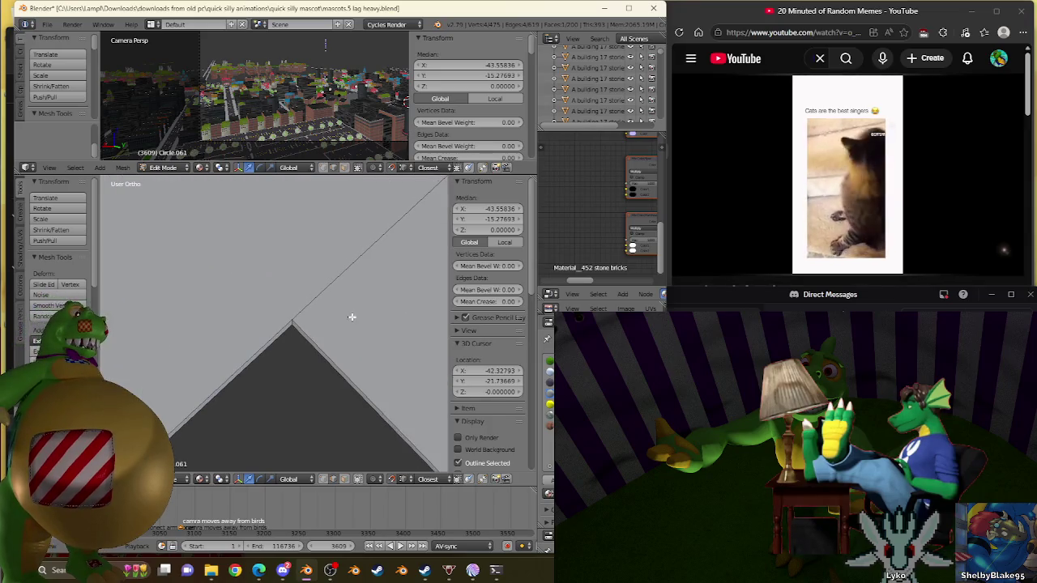
pyautogui.rightClick(297, 363)
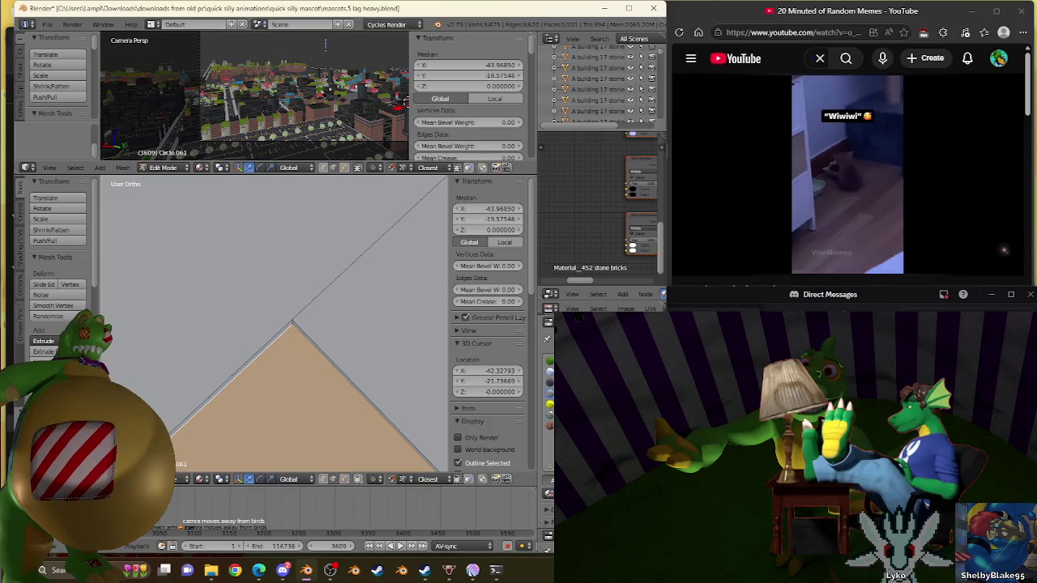
pyautogui.scroll(-1, 304, 377)
pyautogui.scroll(-1, 304, 377)
pyautogui.scroll(-3, 304, 378)
pyautogui.rightClick(305, 378)
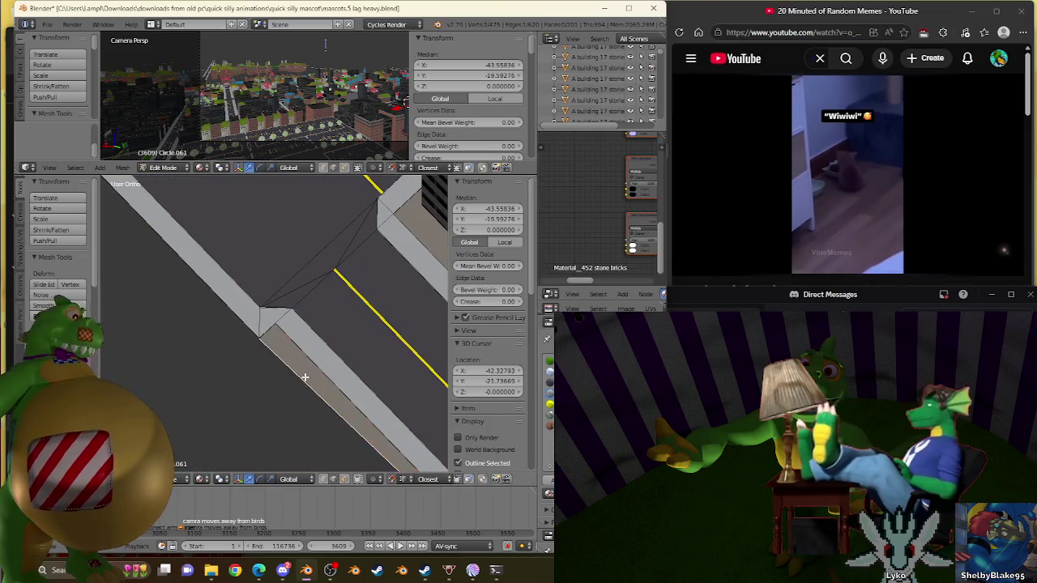
pyautogui.press('w')
pyautogui.click(281, 287)
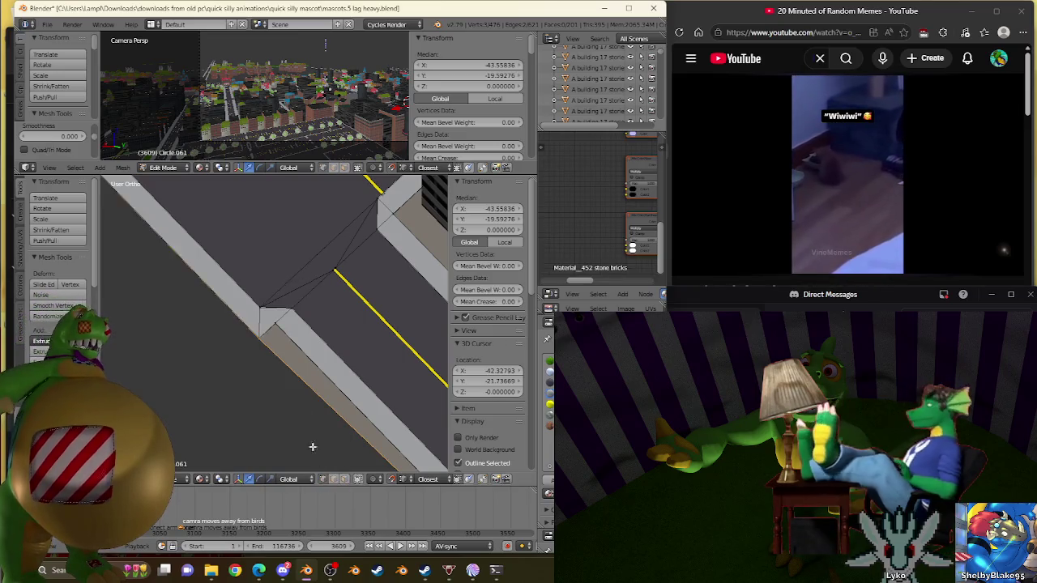
pyautogui.scroll(-3, 328, 442)
pyautogui.rightClick(347, 403)
pyautogui.hotkey('shift', 's')
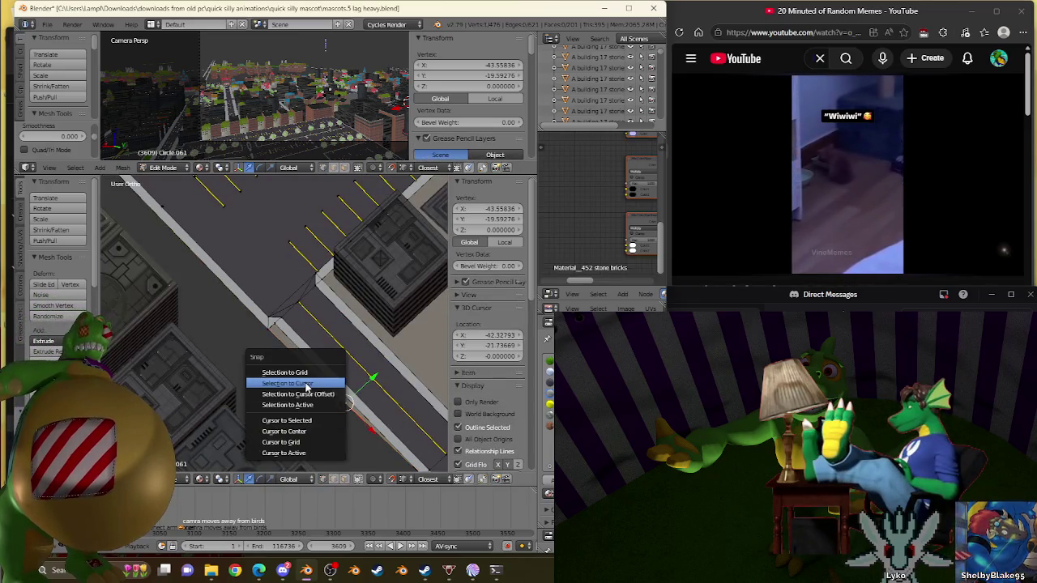
# Snap the selected vertex onto the 3D cursor, deselect all, and view the corner from above
pyautogui.click(309, 395)
pyautogui.scroll(-4, 356, 453)
pyautogui.scroll(2, 358, 460)
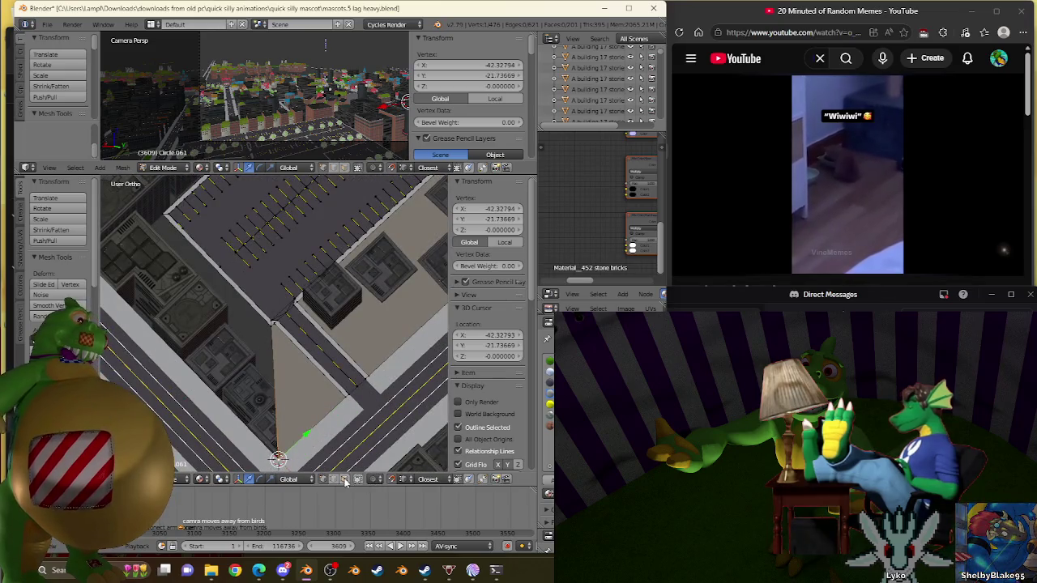
pyautogui.press('a')
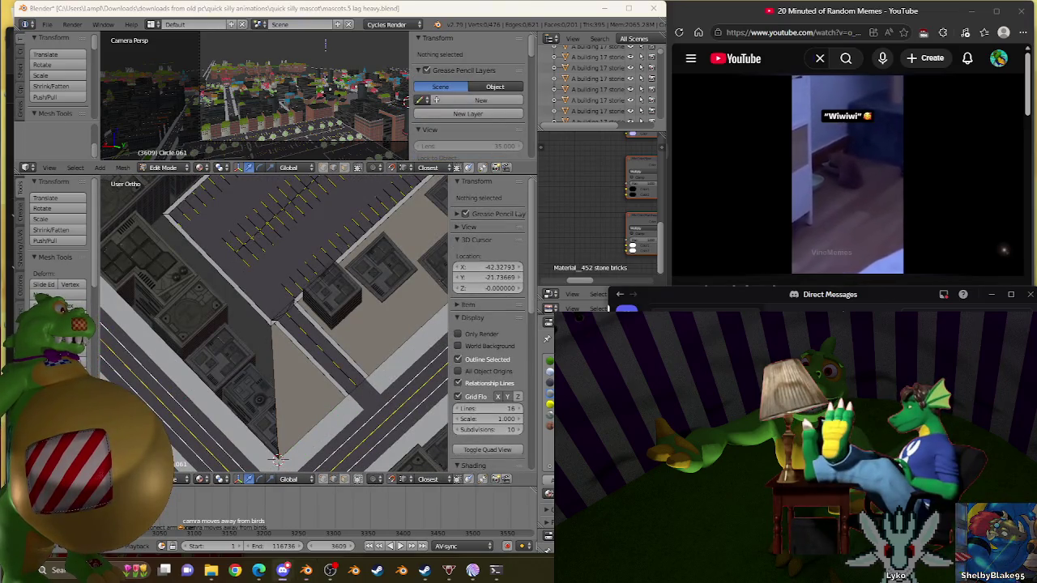
pyautogui.moveTo(407, 388)
pyautogui.mouseDown(button='middle')
pyautogui.moveTo(389, 359)
pyautogui.moveTo(318, 317)
pyautogui.mouseUp(button='middle')
pyautogui.moveTo(214, 292)
pyautogui.mouseDown(button='middle')
pyautogui.moveTo(347, 350)
pyautogui.moveTo(127, 343)
pyautogui.moveTo(246, 309)
pyautogui.moveTo(223, 333)
pyautogui.mouseUp(button='middle')
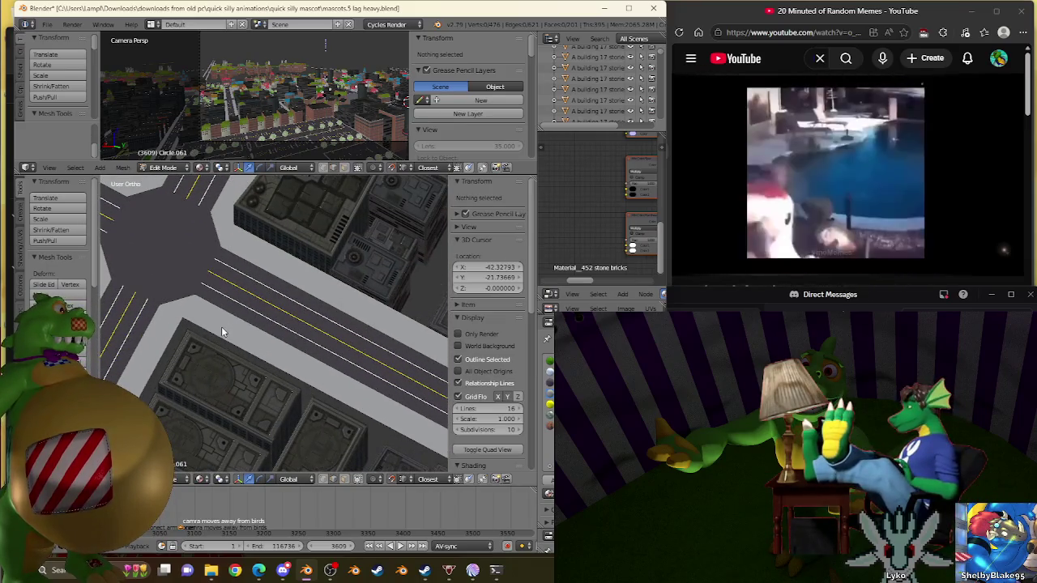
# Select the corner vertex of the octagonal intersection mesh Circle.001
pyautogui.press('Tab')
pyautogui.scroll(3, 186, 298)
pyautogui.scroll(3, 248, 289)
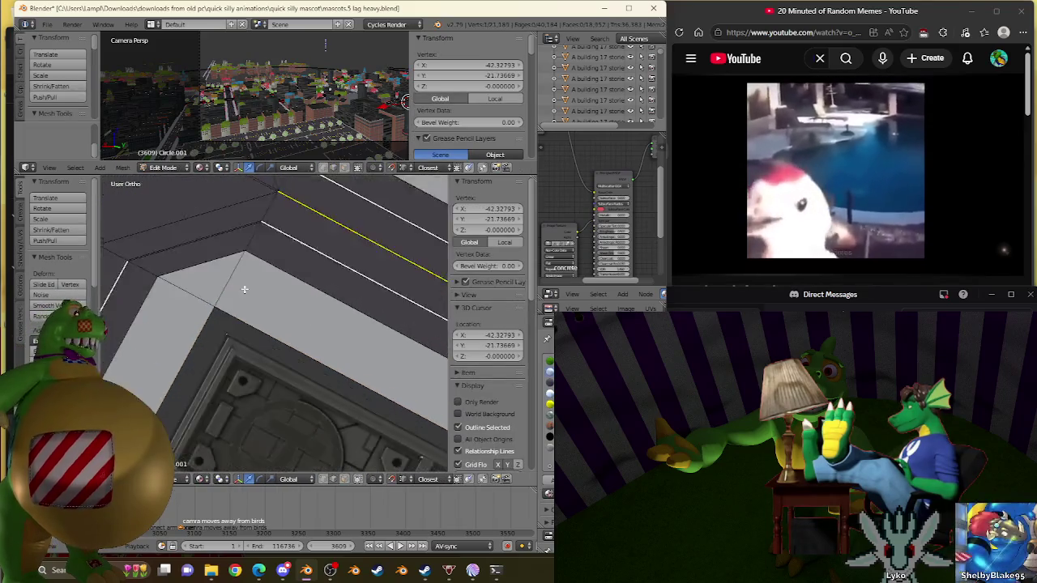
pyautogui.scroll(1, 278, 313)
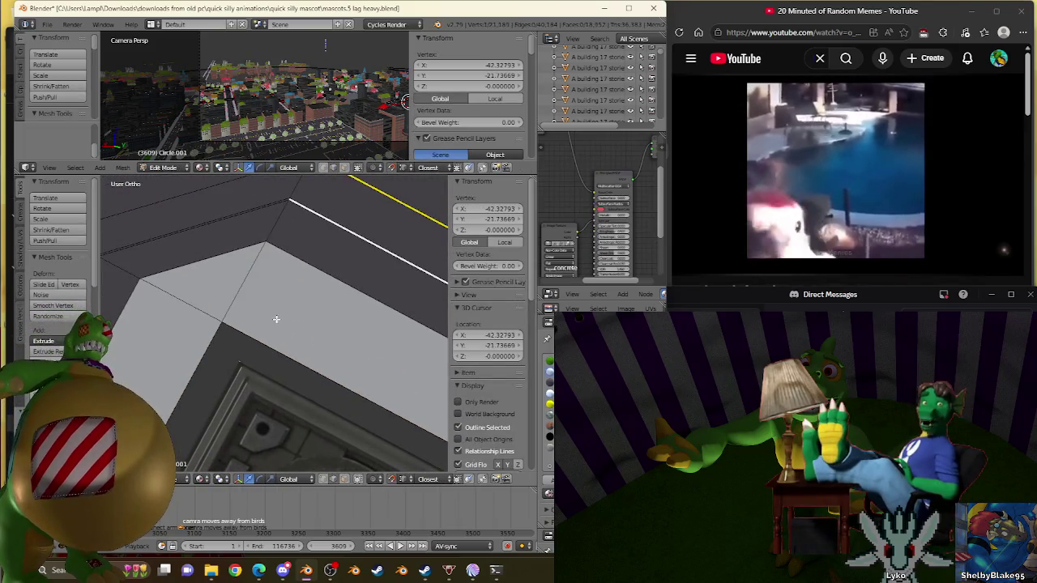
pyautogui.scroll(2, 178, 324)
pyautogui.rightClick(167, 324)
pyautogui.keyDown('shift'); pyautogui.scroll(2, 171, 316); pyautogui.keyUp('shift')
pyautogui.scroll(-2, 172, 312)
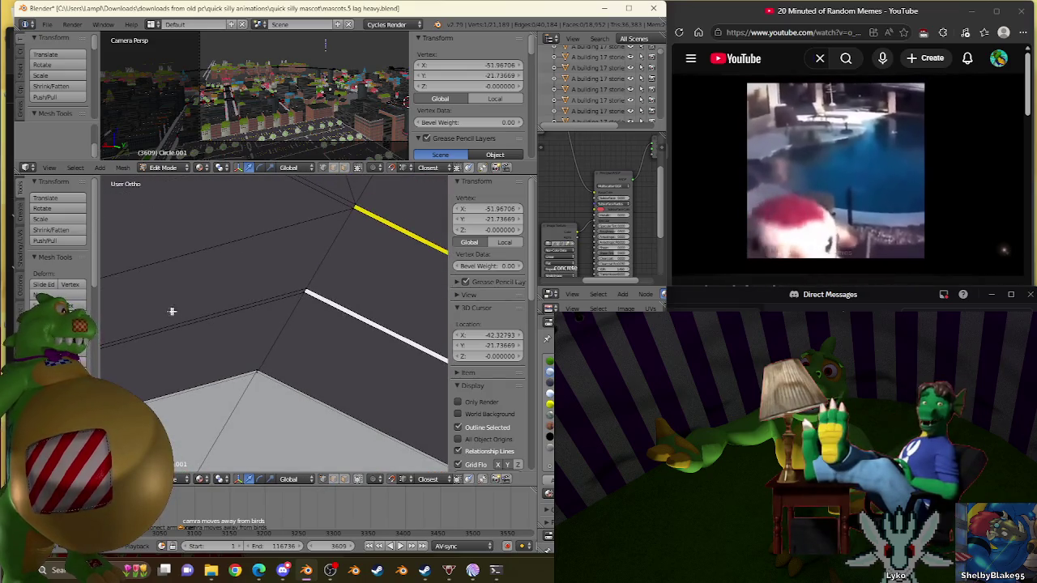
pyautogui.keyDown('shift'); pyautogui.scroll(2, 242, 396); pyautogui.keyUp('shift')
pyautogui.keyDown('shift'); pyautogui.scroll(2, 243, 381); pyautogui.keyUp('shift')
pyautogui.scroll(3, 247, 360)
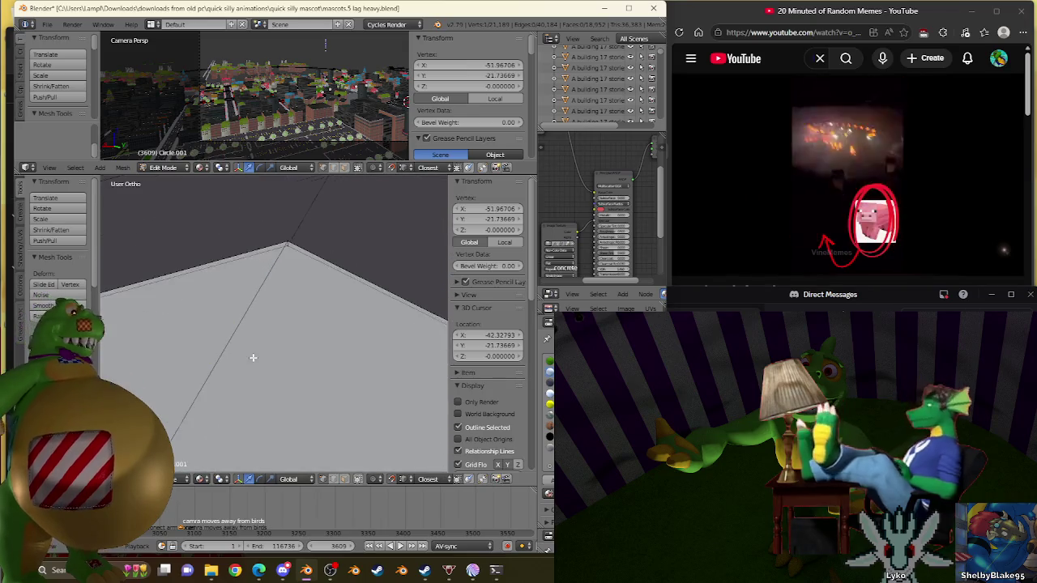
pyautogui.scroll(-2, 283, 305)
pyautogui.keyDown('shift'); pyautogui.scroll(2, 284, 306); pyautogui.keyUp('shift')
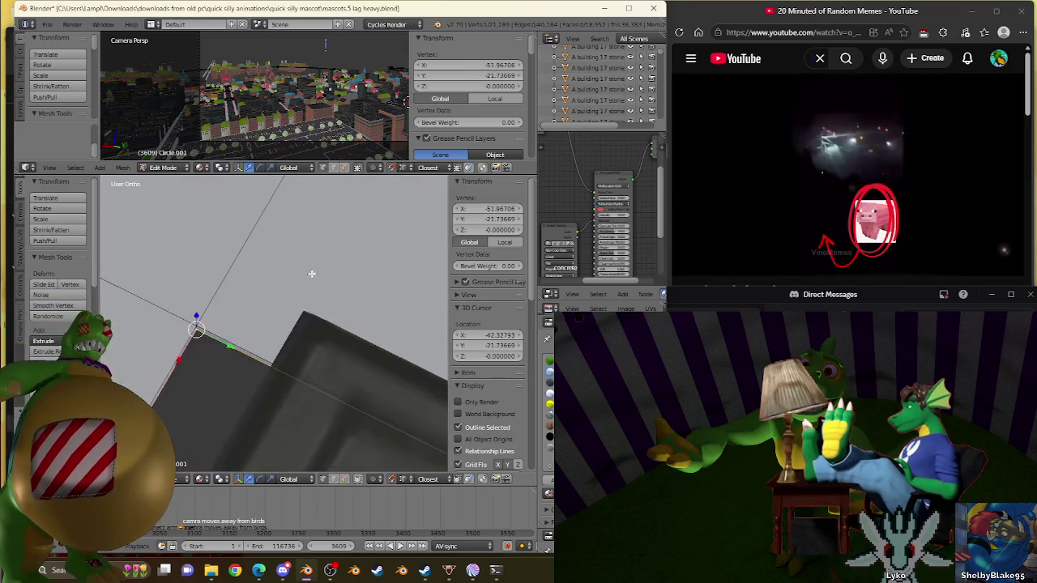
pyautogui.keyDown('ctrl'); pyautogui.scroll(-2, 292, 300); pyautogui.keyUp('ctrl')
# Snap the 3D cursor to that vertex at X -51.96706, Y -21.73669 and exit Edit Mode
pyautogui.hotkey('shift', 's')
pyautogui.click(292, 324)
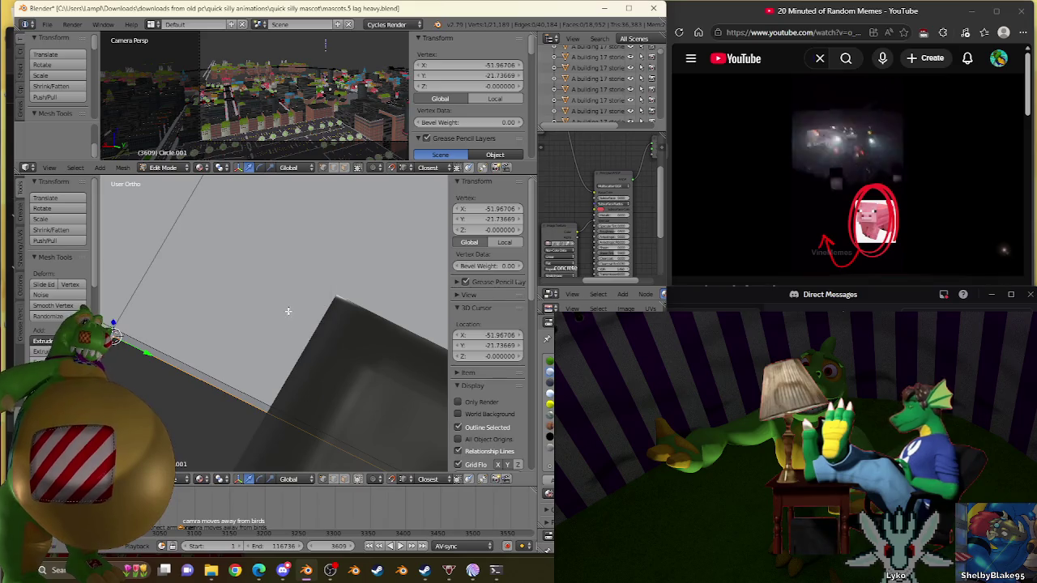
pyautogui.keyDown('ctrl'); pyautogui.scroll(2, 300, 328); pyautogui.keyUp('ctrl')
pyautogui.scroll(-2, 307, 332)
pyautogui.scroll(2, 317, 336)
pyautogui.scroll(-3, 317, 336)
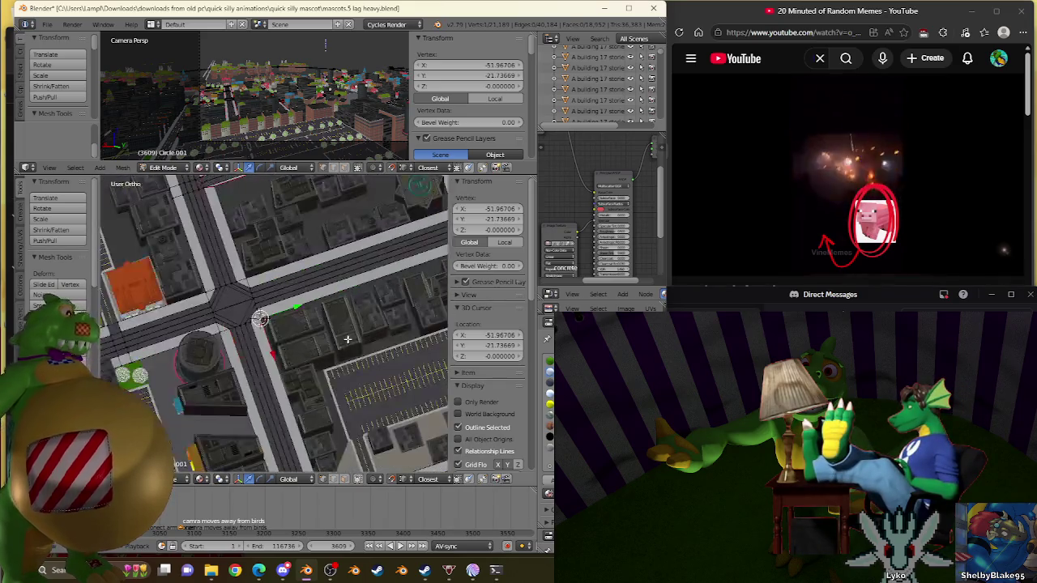
pyautogui.scroll(1, 293, 327)
pyautogui.press('Tab')
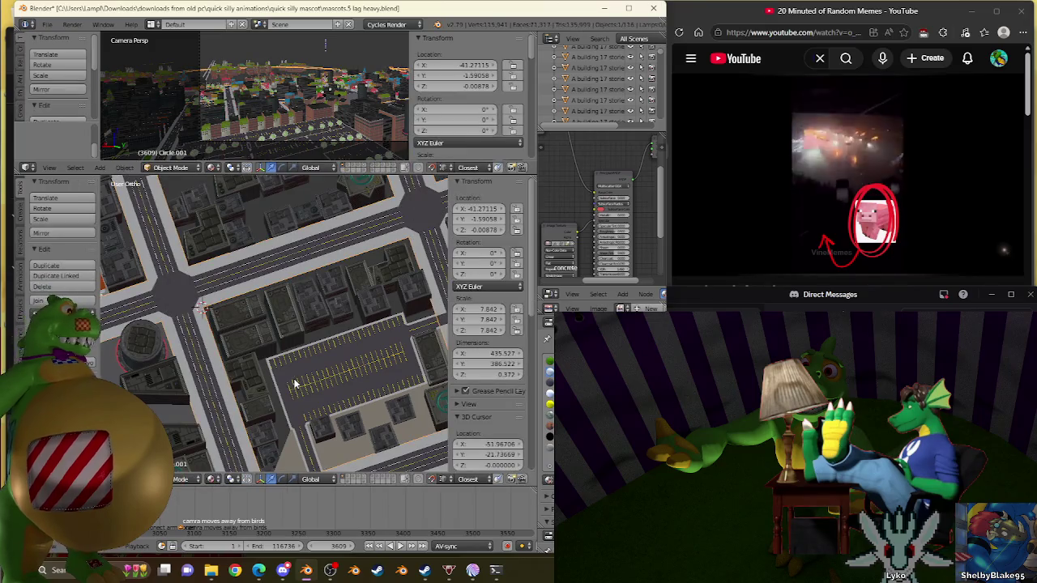
# Enter Edit Mode on the ground mesh Circle.061 and bring the tan triangular face into view
pyautogui.press('Tab')
pyautogui.scroll(1, 297, 380)
pyautogui.scroll(1, 302, 360)
pyautogui.scroll(1, 324, 358)
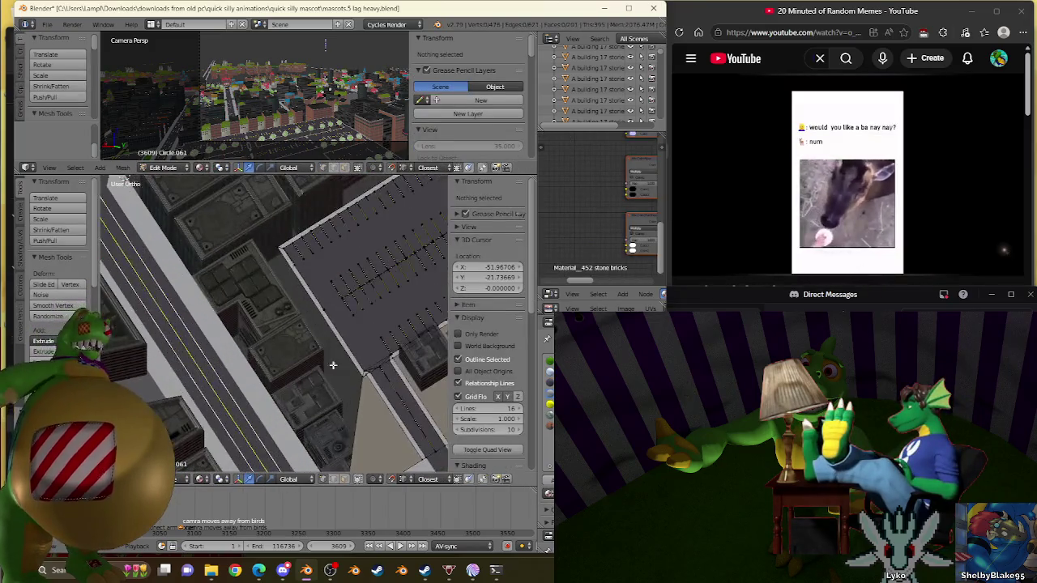
pyautogui.keyDown('shift'); pyautogui.moveTo(331, 358); pyautogui.dragTo(320, 273, button='middle'); pyautogui.keyUp('shift')
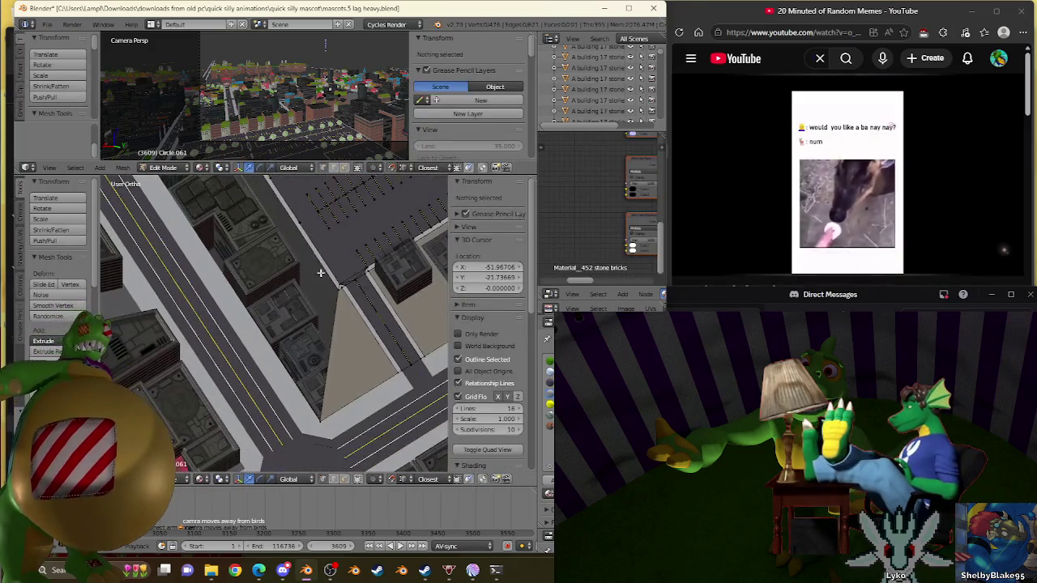
# Select the tan triangle's vertex, zooming in and out to check the selection
pyautogui.rightClick(339, 387)
pyautogui.scroll(2, 334, 357)
pyautogui.scroll(2, 332, 307)
pyautogui.scroll(1, 339, 282)
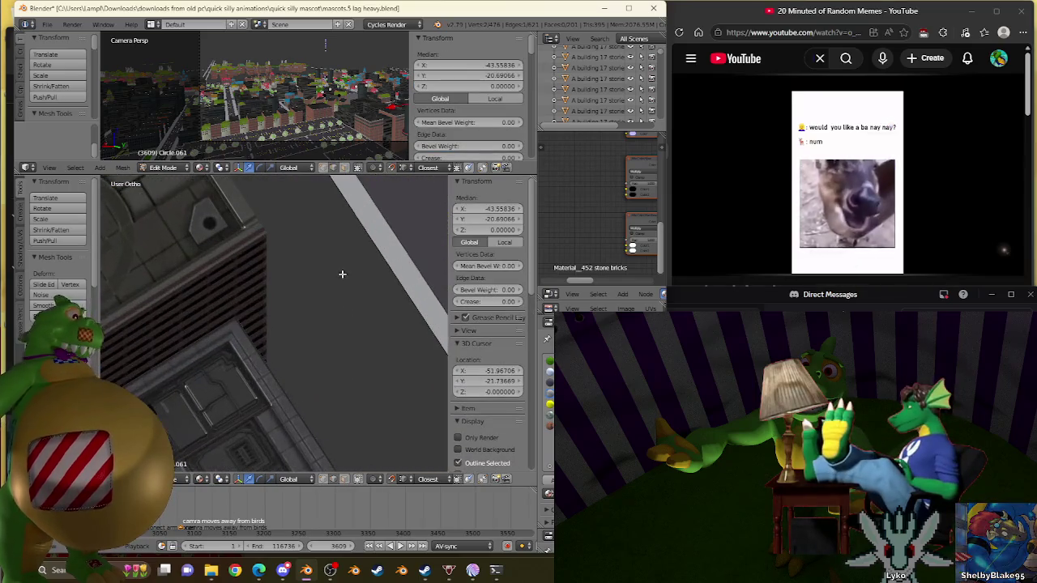
pyautogui.scroll(2, 388, 322)
pyautogui.scroll(2, 327, 301)
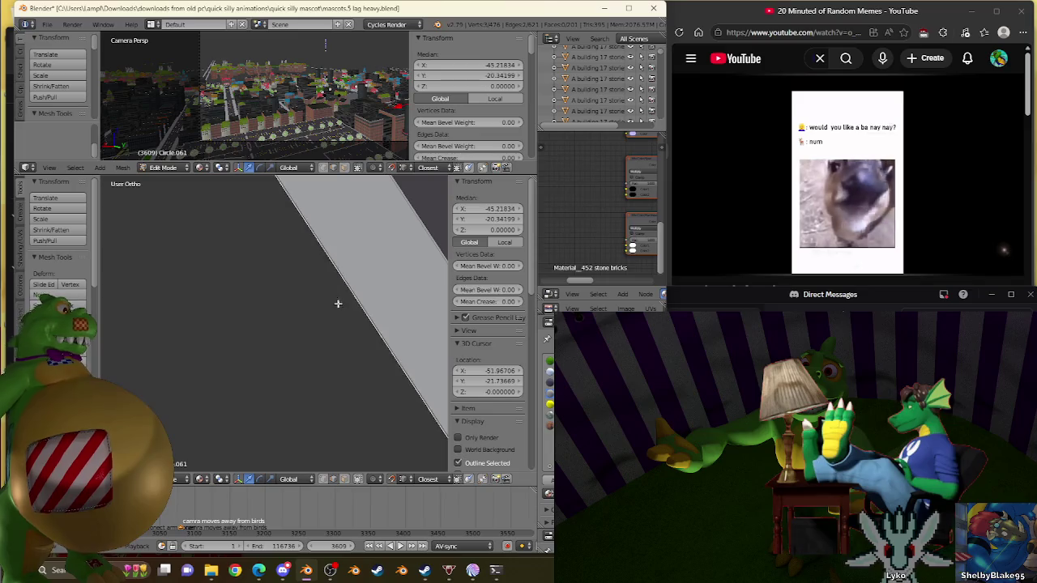
pyautogui.scroll(-3, 337, 301)
pyautogui.scroll(2, 323, 342)
pyautogui.scroll(1, 326, 333)
pyautogui.scroll(1, 327, 334)
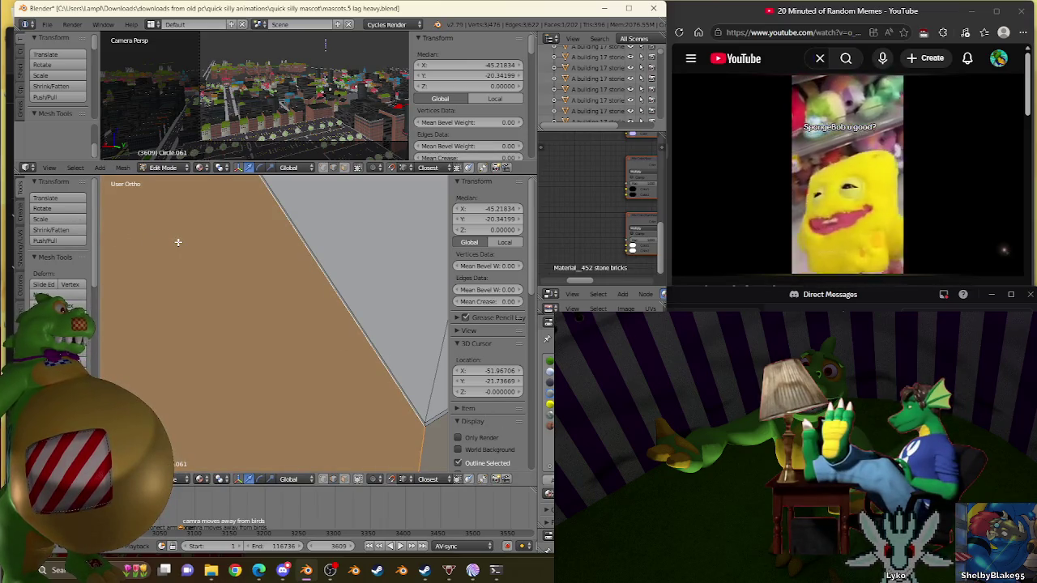
pyautogui.scroll(-2, 179, 241)
pyautogui.scroll(-2, 178, 242)
pyautogui.scroll(-2, 178, 241)
pyautogui.scroll(-1, 246, 308)
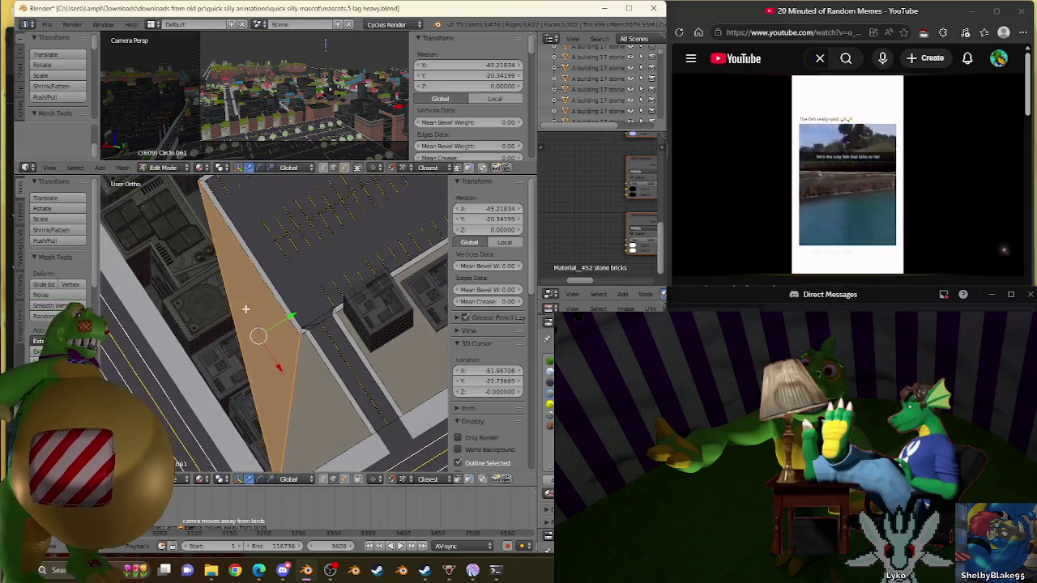
# Subdivide the tan face, adding a vertex at X -45.43311, Y -20.69067, and select one corner vertex
pyautogui.press('w')
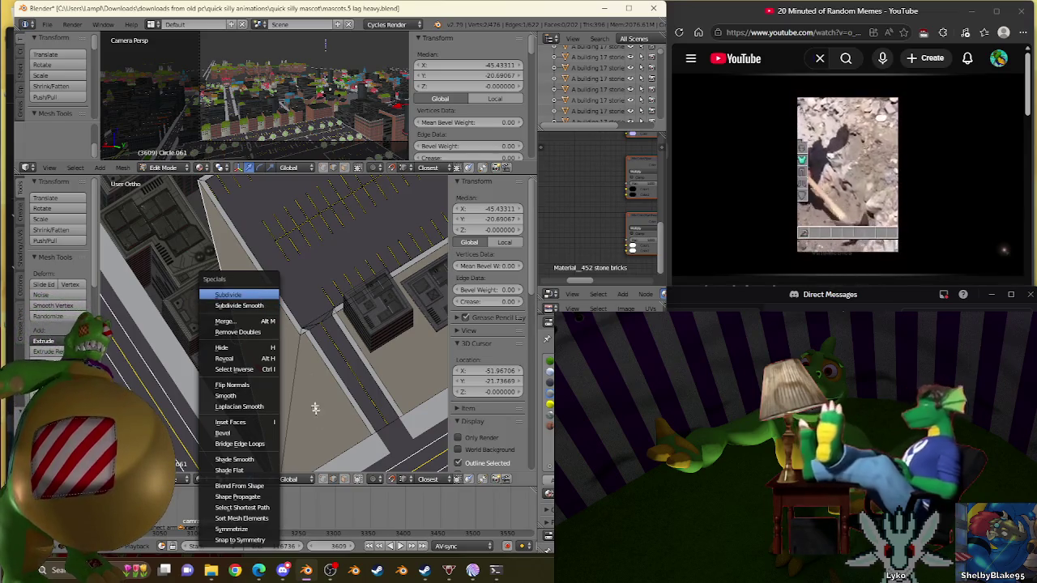
pyautogui.click(260, 296)
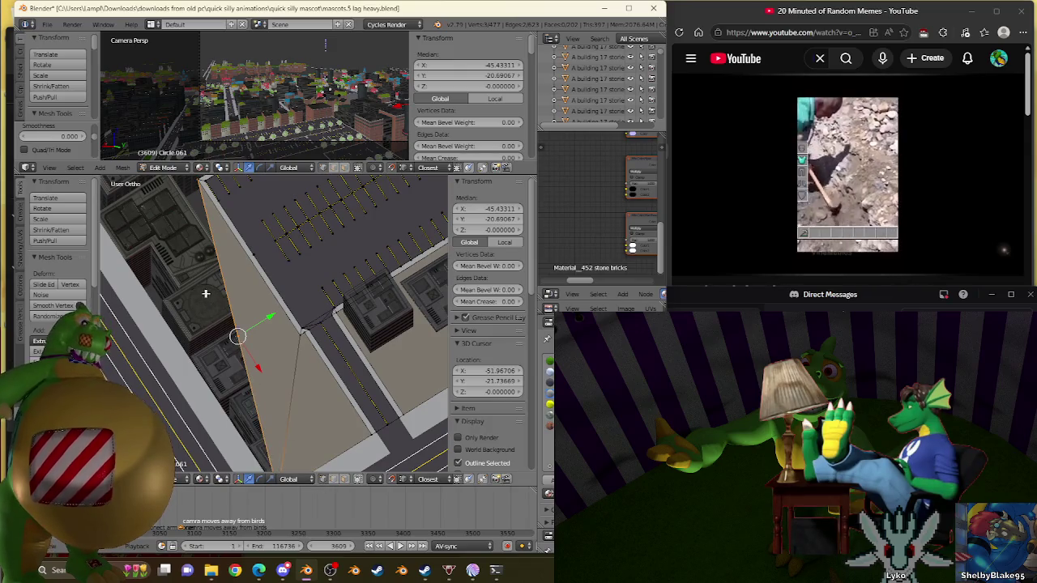
pyautogui.rightClick(248, 329)
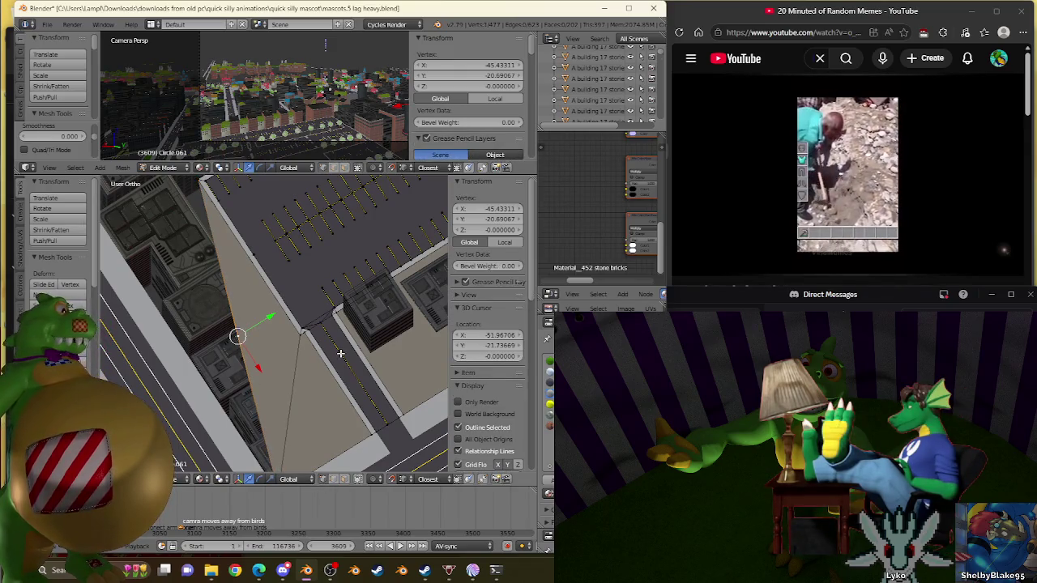
pyautogui.hotkey('shift', 's')
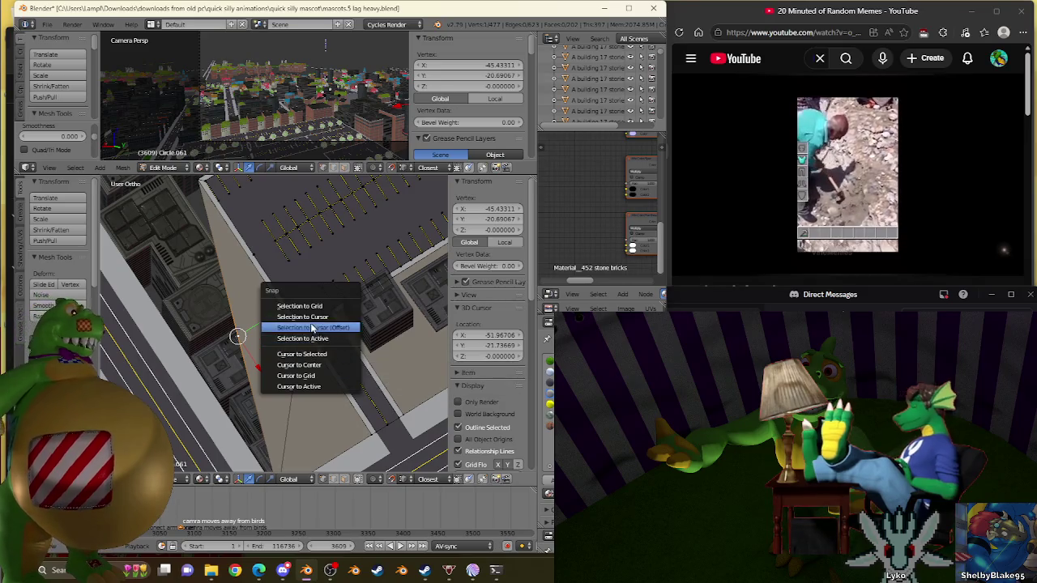
# Snap the chosen Circle.061 vertex onto the 3D cursor at X -51.96706, Y -21.73669 and leave Edit Mode
pyautogui.click(303, 317)
pyautogui.scroll(-5, 290, 285)
pyautogui.scroll(4, 289, 286)
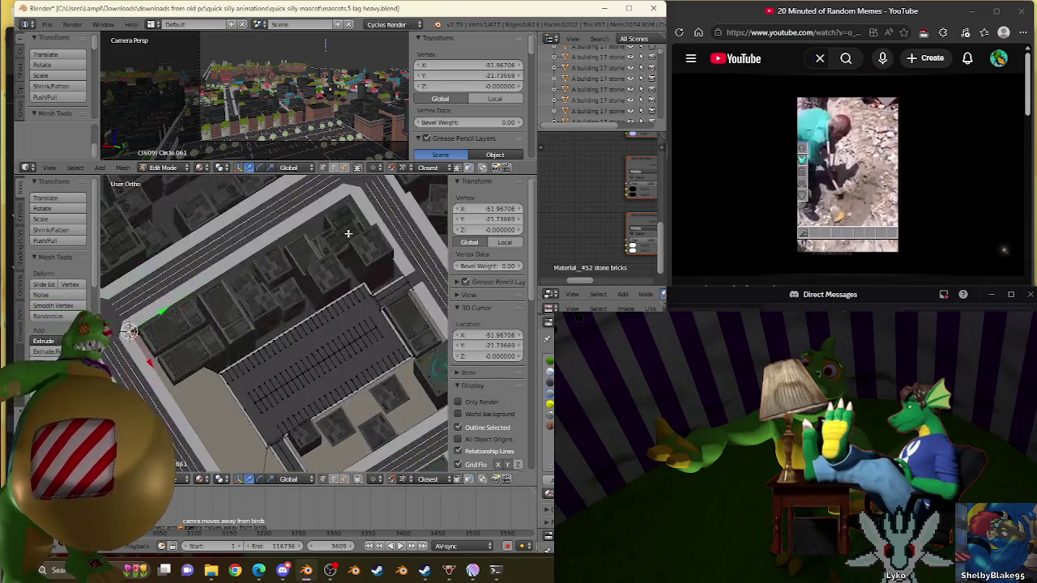
pyautogui.scroll(4, 301, 319)
pyautogui.press('Tab')
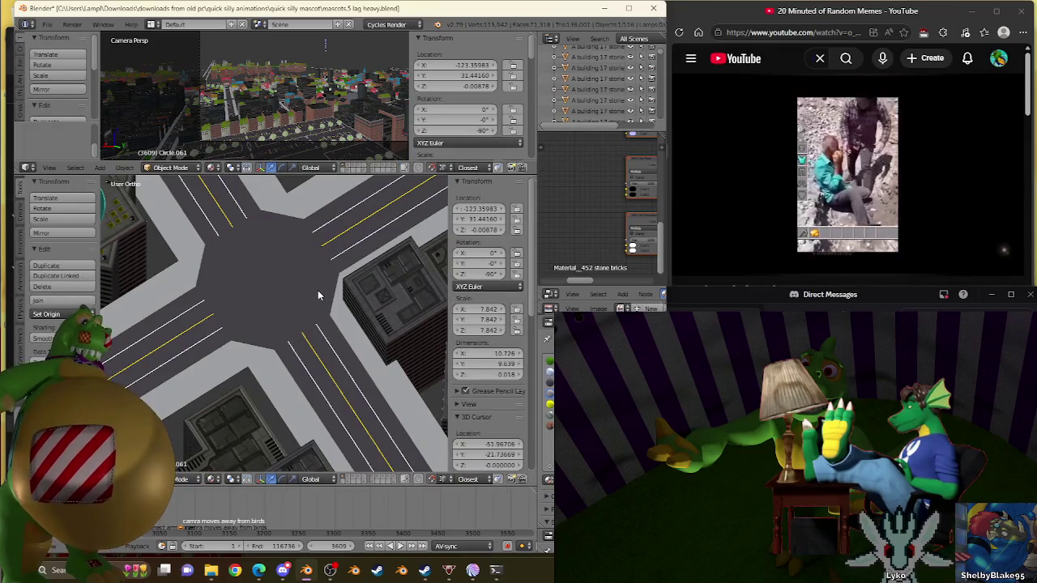
# Put the 3D cursor back on the corner vertex of intersection mesh Circle.001, then leave Edit Mode
pyautogui.rightClick(320, 296)
pyautogui.press('Tab')
pyautogui.scroll(2, 336, 347)
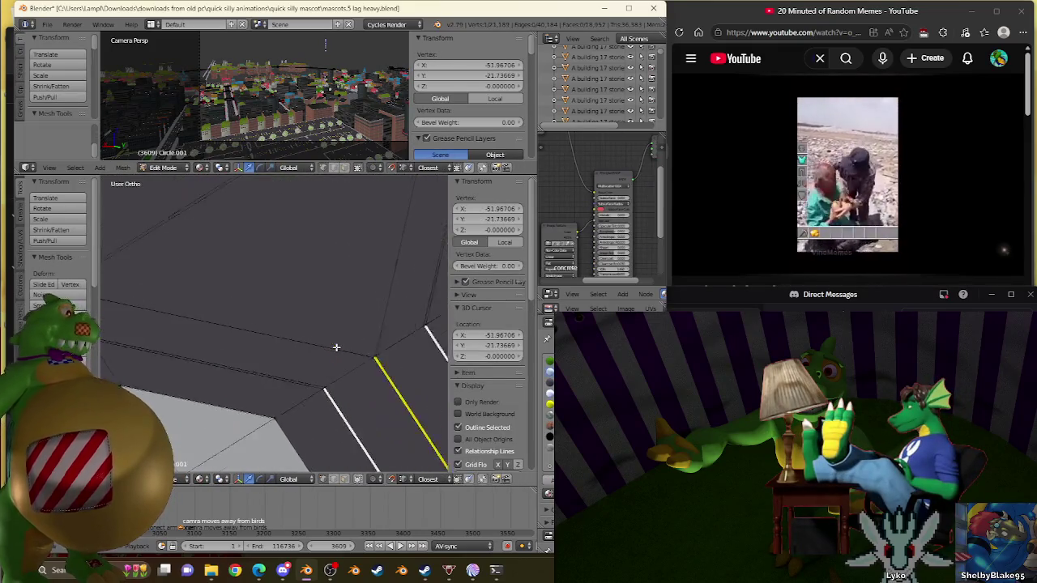
pyautogui.scroll(2, 332, 353)
pyautogui.scroll(2, 316, 208)
pyautogui.scroll(2, 238, 297)
pyautogui.scroll(-2, 347, 300)
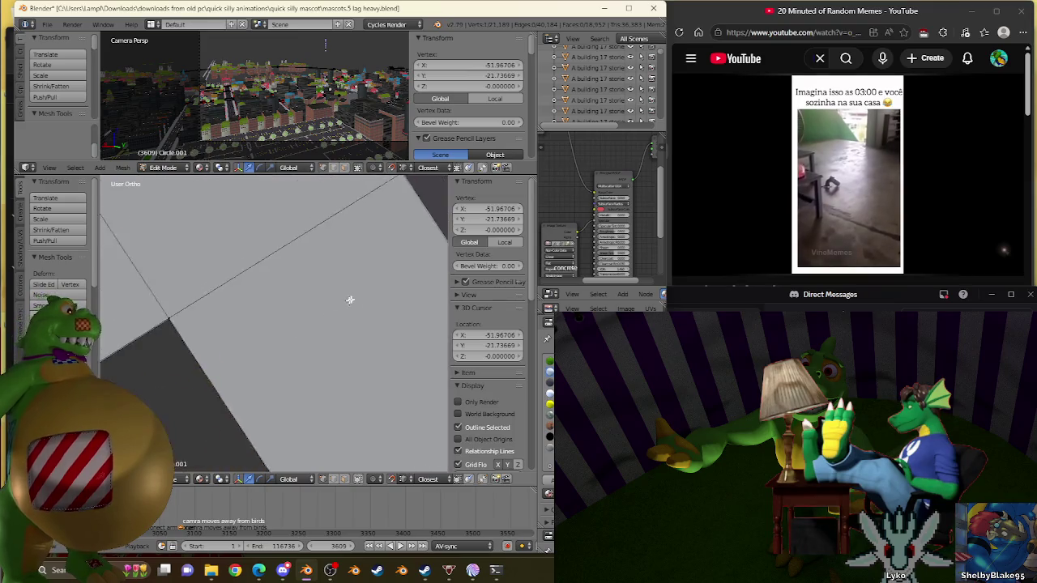
pyautogui.scroll(2, 368, 310)
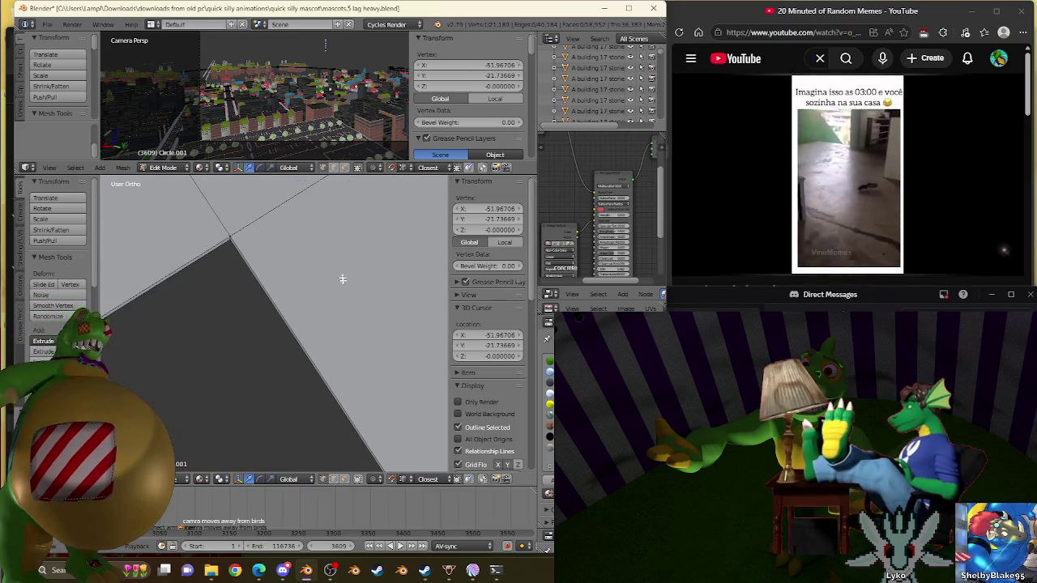
pyautogui.scroll(1, 327, 285)
pyautogui.rightClick(232, 258)
pyautogui.hotkey('shift', 's')
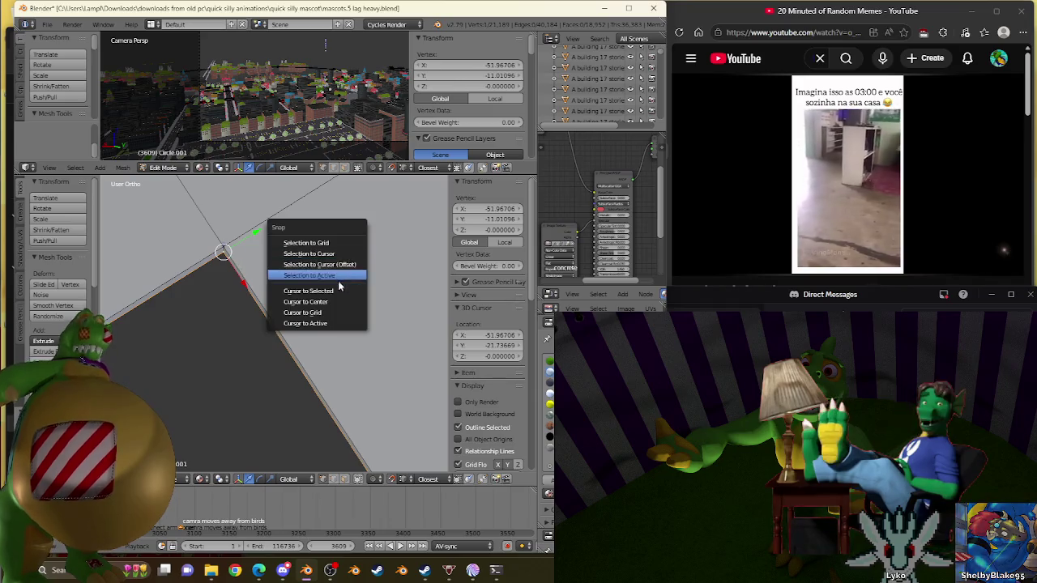
pyautogui.click(340, 294)
pyautogui.press('Tab')
# Re-enter Edit Mode on the ground mesh, view the road corner closely, and deselect everything
pyautogui.scroll(-2, 339, 293)
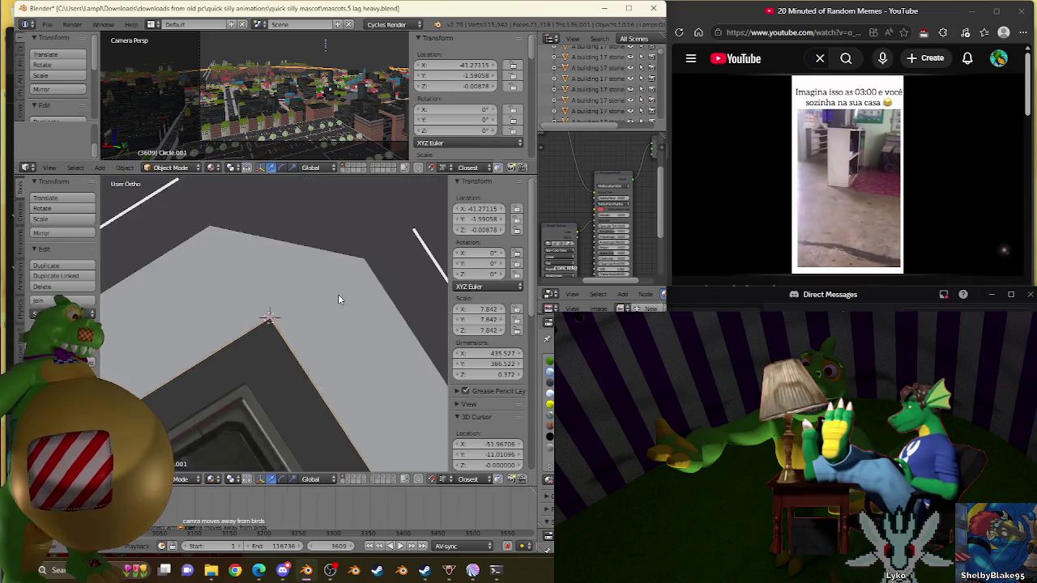
pyautogui.scroll(-3, 339, 292)
pyautogui.scroll(2, 357, 347)
pyautogui.moveTo(357, 347); pyautogui.dragTo(198, 298, button='middle')
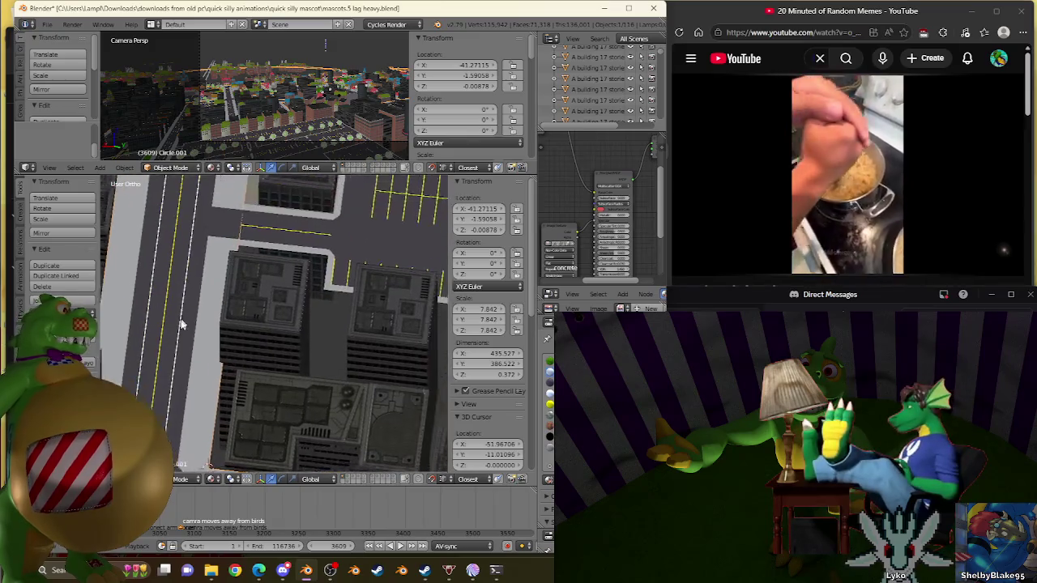
pyautogui.scroll(2, 240, 300)
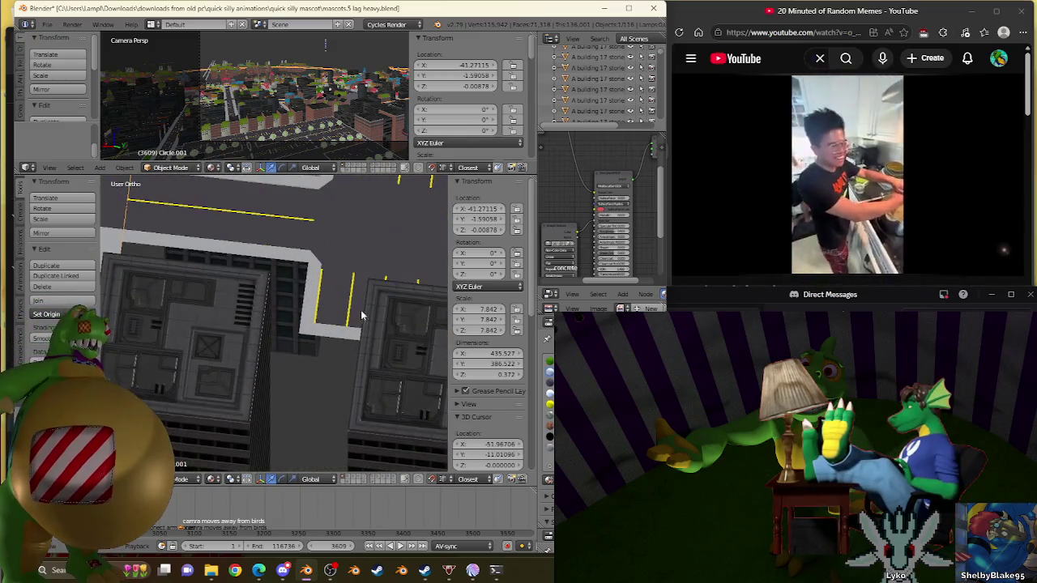
pyautogui.press('Tab')
pyautogui.moveTo(322, 299); pyautogui.dragTo(331, 281, button='middle')
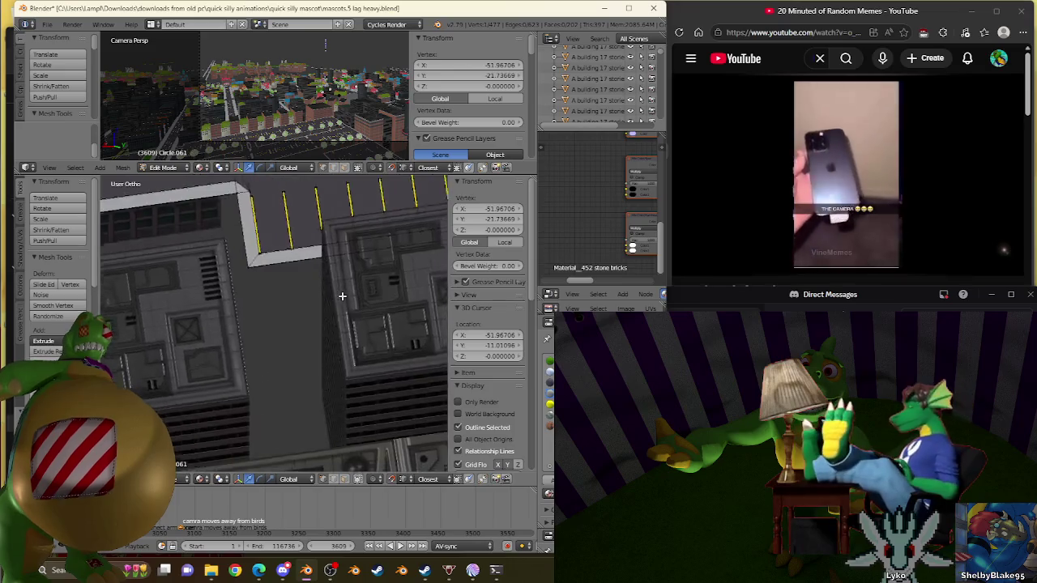
pyautogui.scroll(2, 331, 281)
pyautogui.scroll(-3, 341, 297)
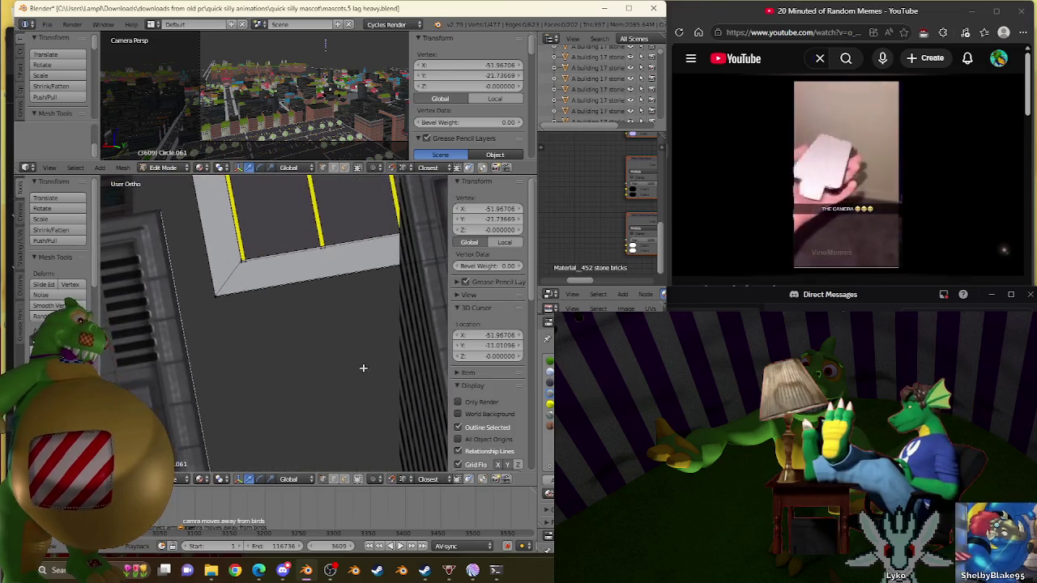
pyautogui.scroll(1, 359, 377)
pyautogui.scroll(2, 361, 380)
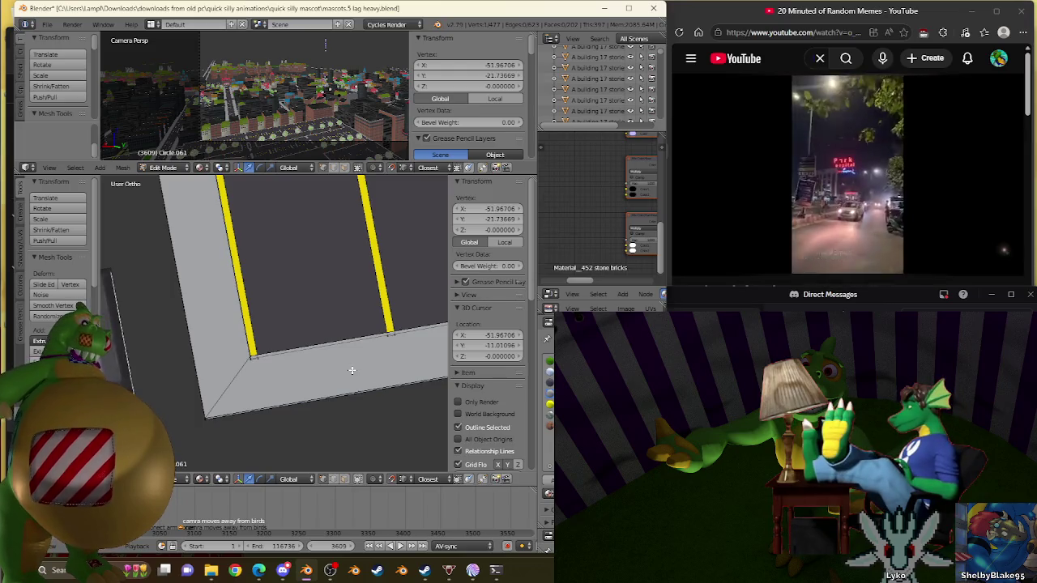
pyautogui.scroll(-3, 348, 405)
pyautogui.scroll(2, 345, 437)
pyautogui.press('a')
pyautogui.scroll(3, 294, 370)
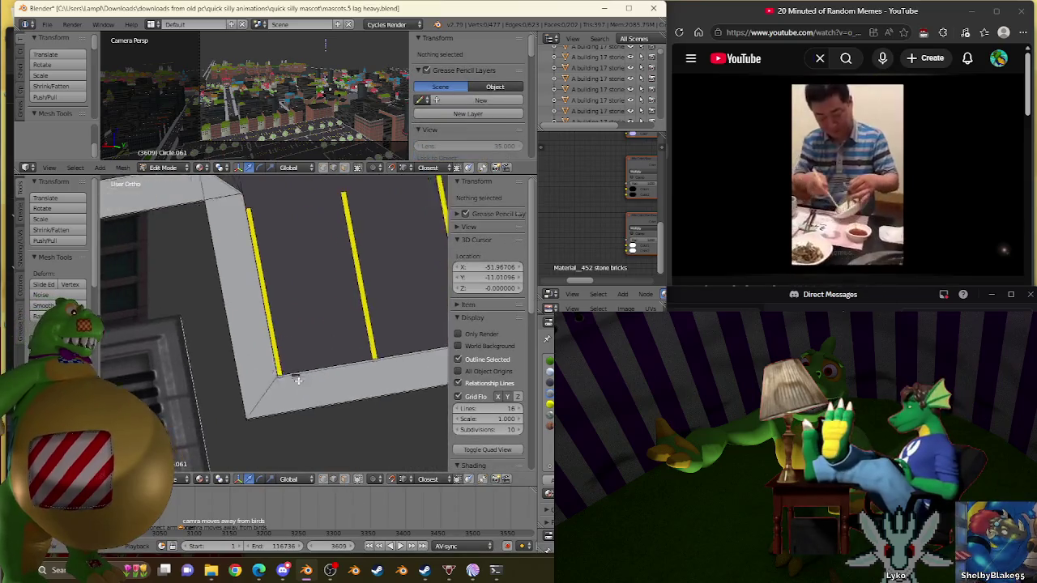
# Select a mesh element near the parking stripe and centre the view on it
pyautogui.scroll(3, 294, 315)
pyautogui.rightClick(238, 283)
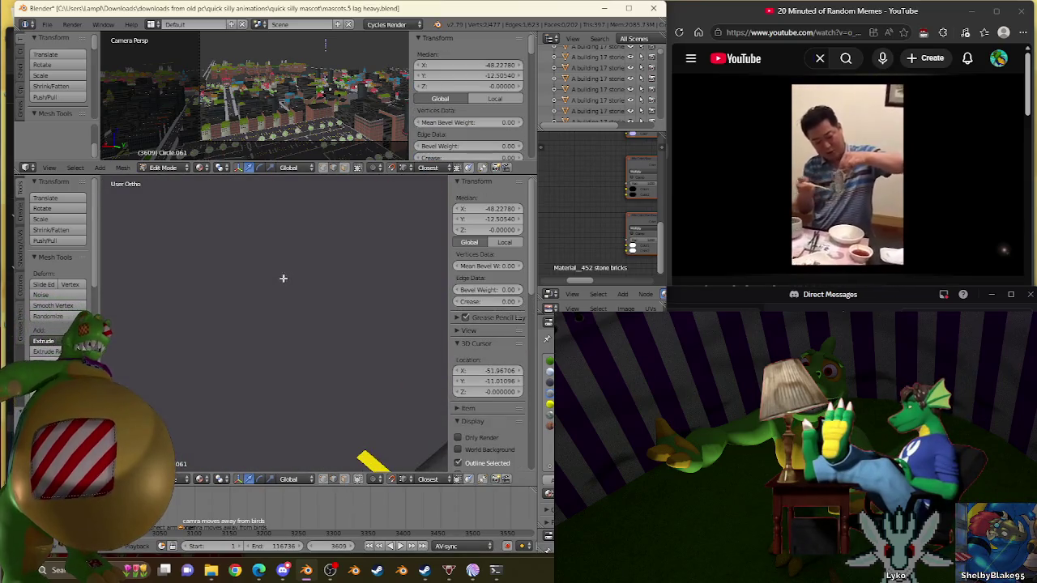
pyautogui.press('KP_Decimal')
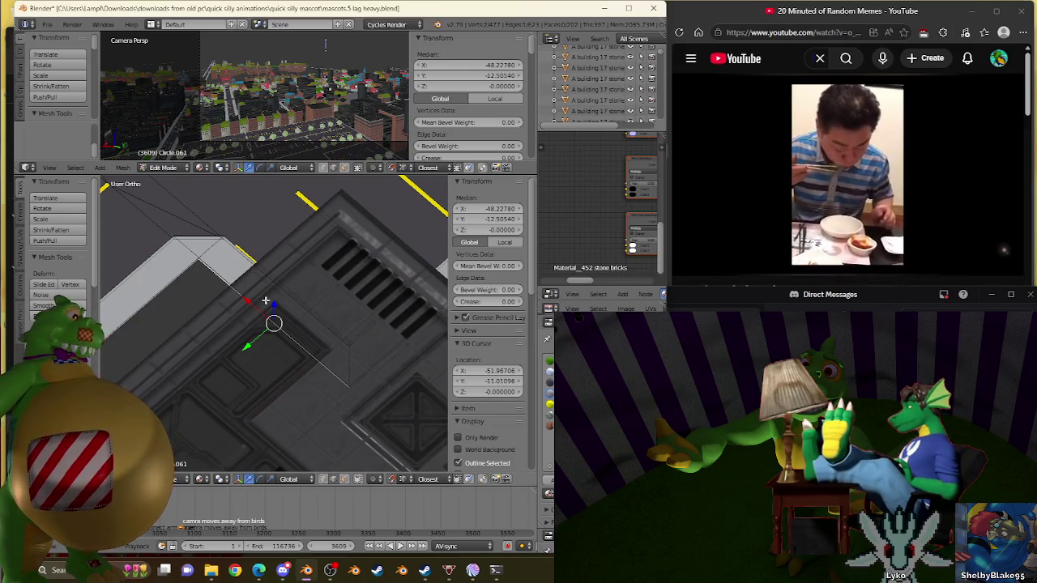
pyautogui.scroll(-3, 265, 300)
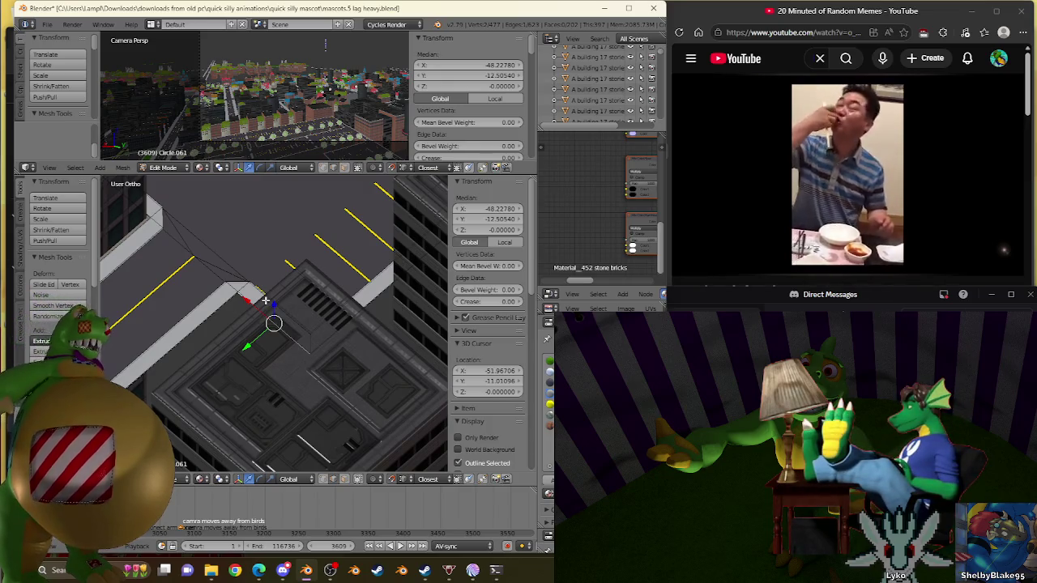
pyautogui.scroll(2, 222, 309)
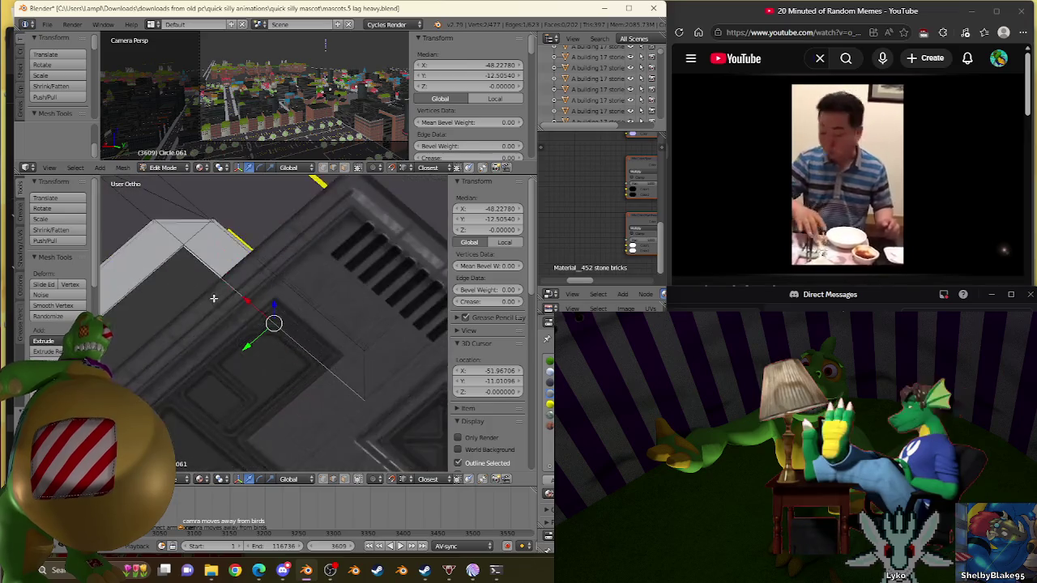
pyautogui.scroll(2, 243, 324)
pyautogui.scroll(2, 294, 349)
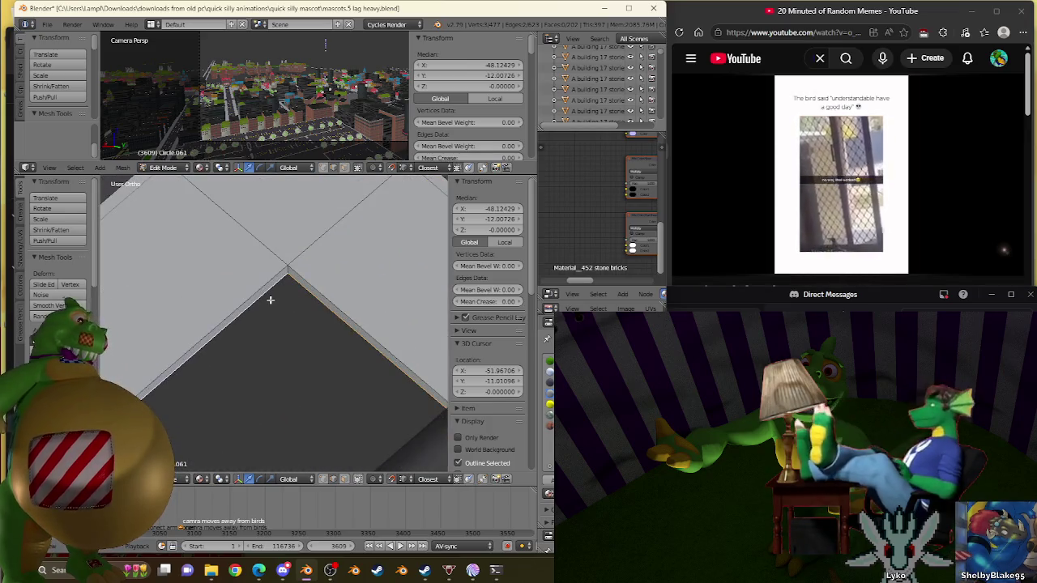
# Select the dark face at the building corner and bring up the mesh Specials menu
pyautogui.rightClick(271, 299)
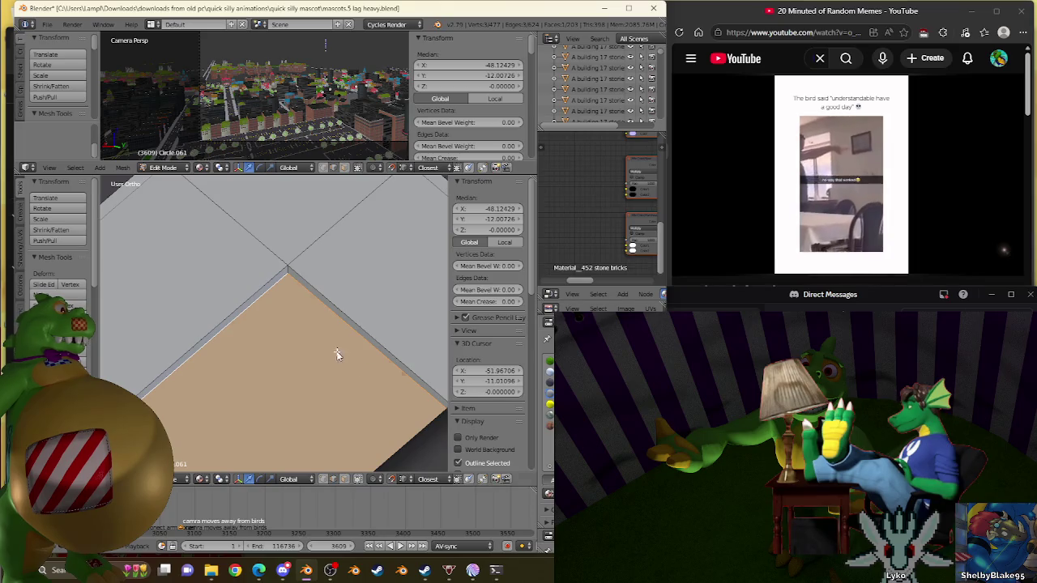
pyautogui.scroll(-2, 338, 355)
pyautogui.scroll(-2, 322, 385)
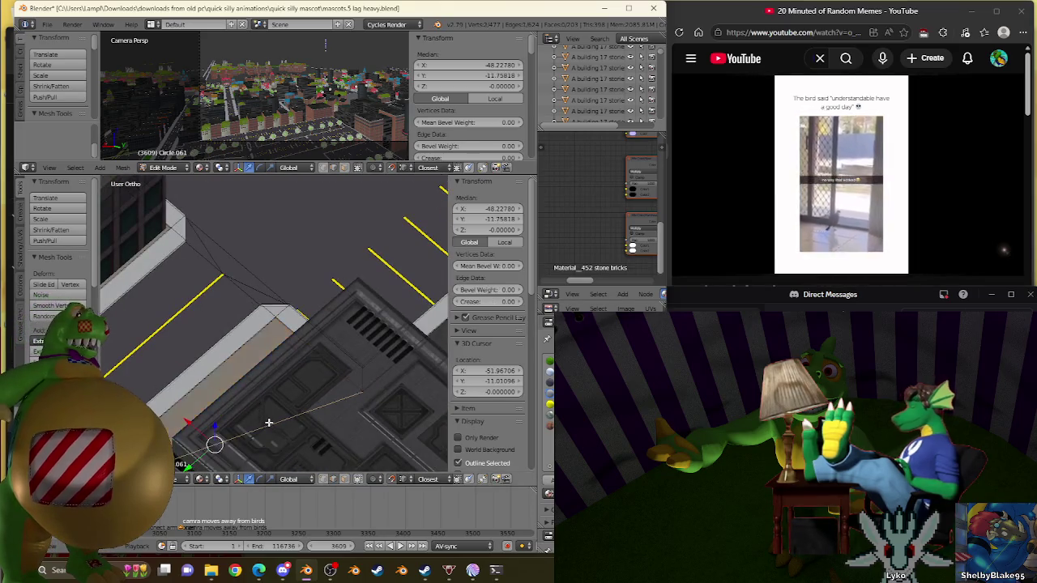
pyautogui.keyDown('shift'); pyautogui.moveTo(269, 422); pyautogui.dragTo(283, 316, button='middle'); pyautogui.keyUp('shift')
pyautogui.press('w')
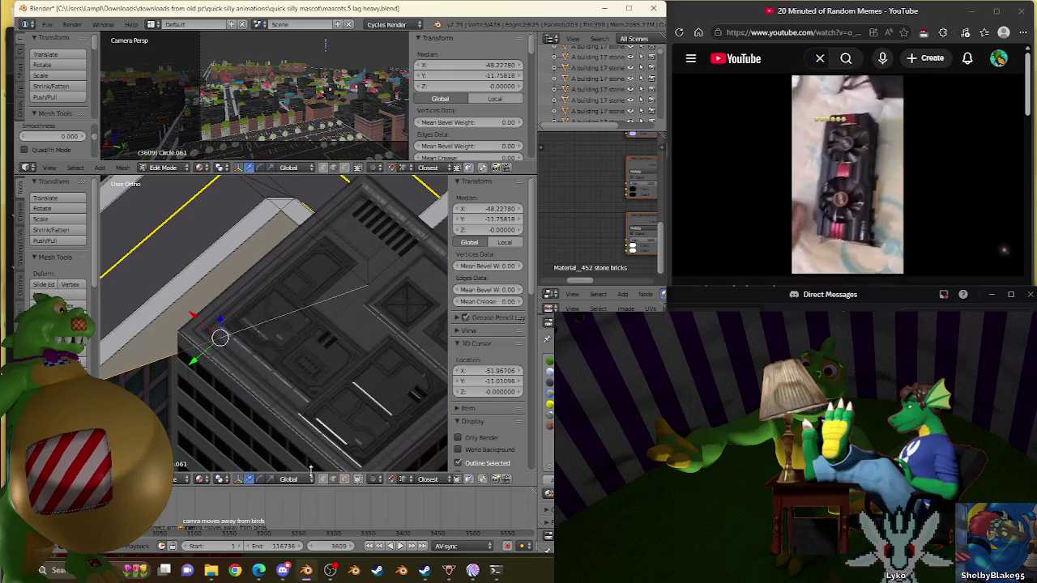
# Snap the new face's corner vertex onto the 3D cursor
pyautogui.rightClick(219, 339)
pyautogui.hotkey('shift', 's')
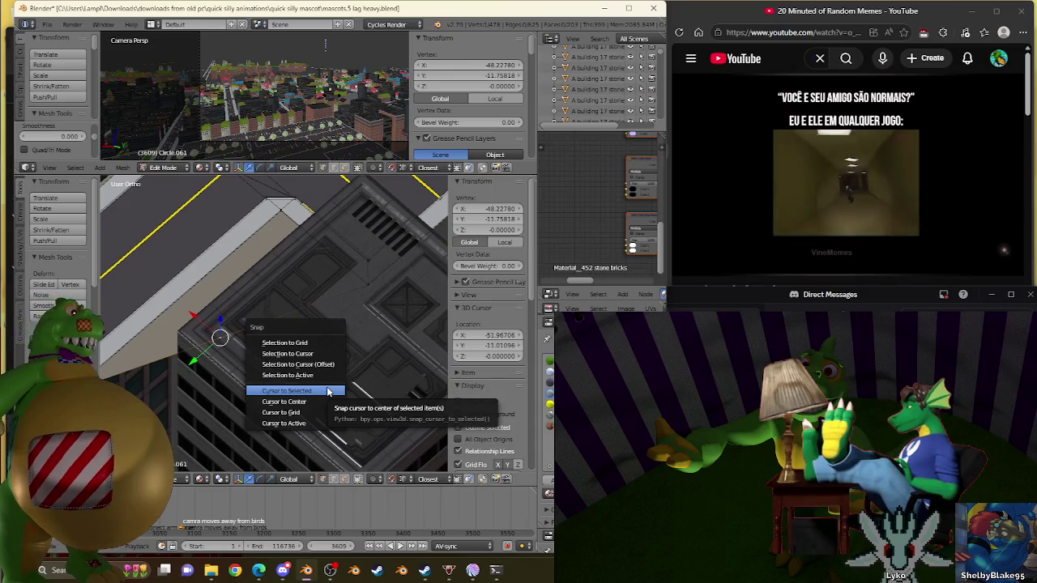
pyautogui.click(288, 353)
pyautogui.scroll(-3, 290, 341)
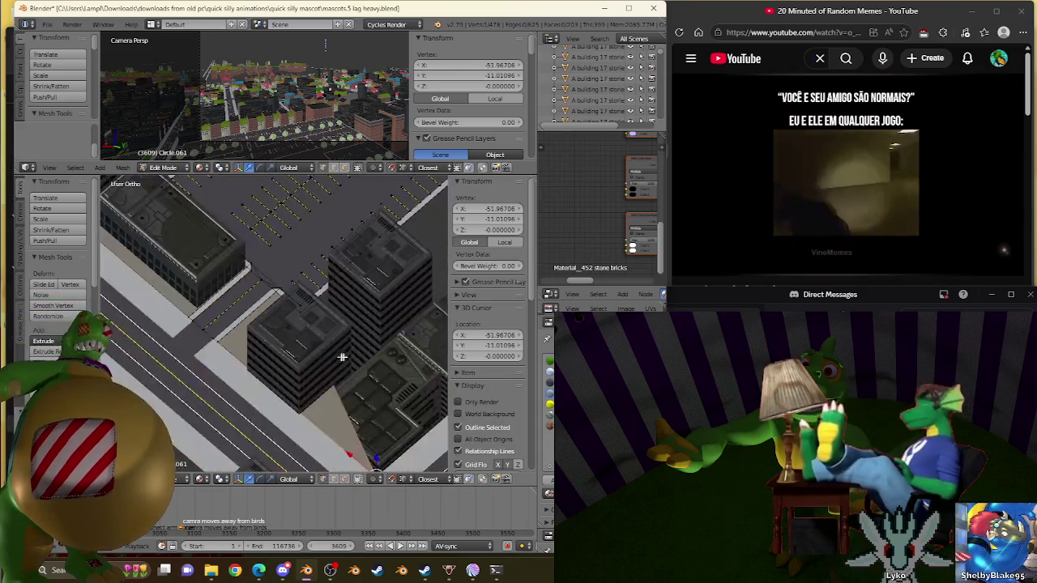
# Grow the selection until it covers the whole connected ground region
pyautogui.press('ctrl+KP_Add')
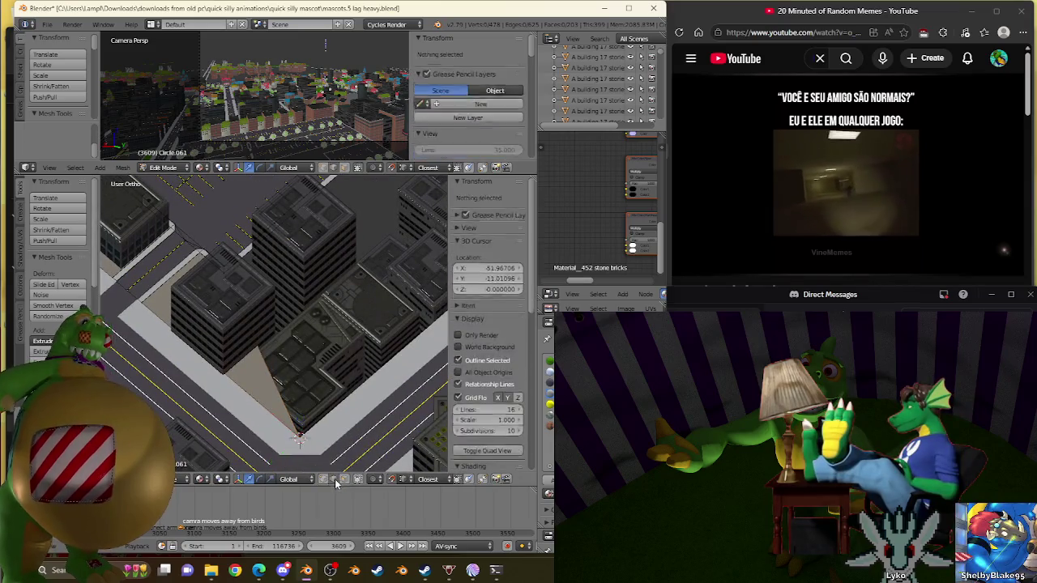
pyautogui.moveTo(289, 343)
pyautogui.mouseDown(button='middle')
pyautogui.moveTo(332, 306)
pyautogui.moveTo(371, 422)
pyautogui.mouseUp(button='middle')
pyautogui.press('ctrl+KP_Add')
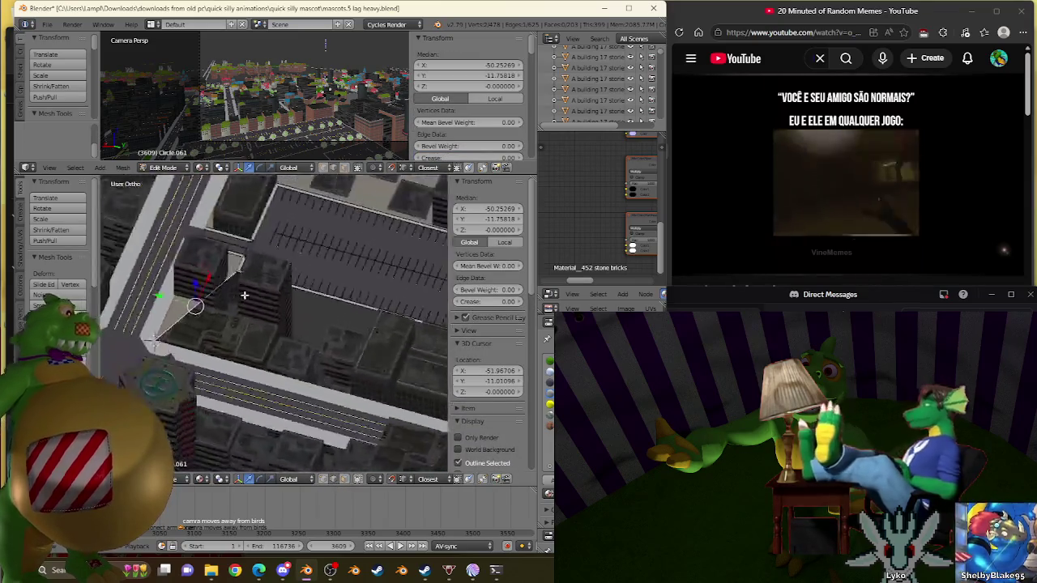
pyautogui.press('ctrl+KP_Add')
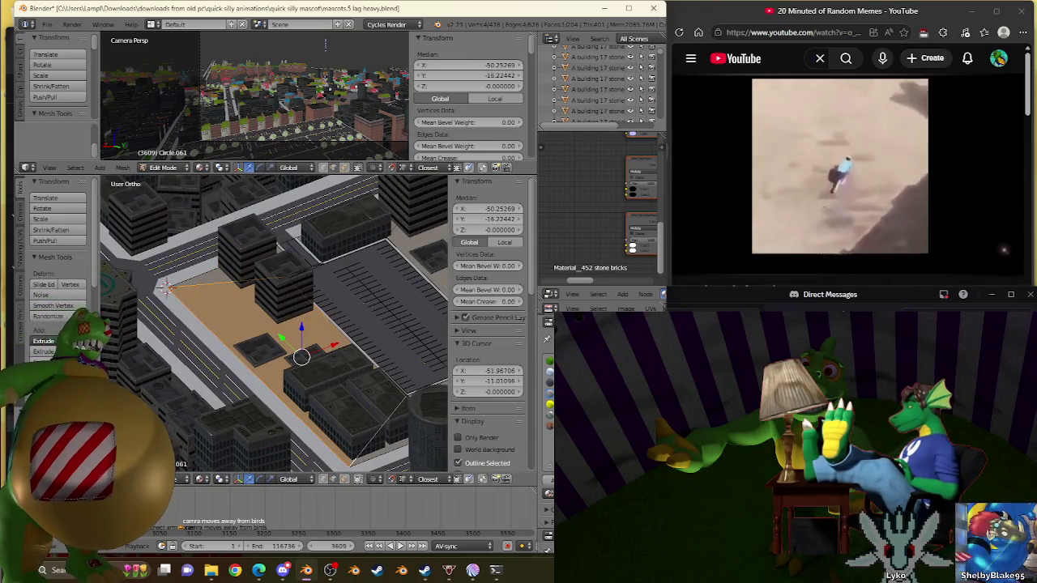
# Extend the selection across the parking area and UV-unwrap the ground faces
pyautogui.press('ctrl+KP_Add')
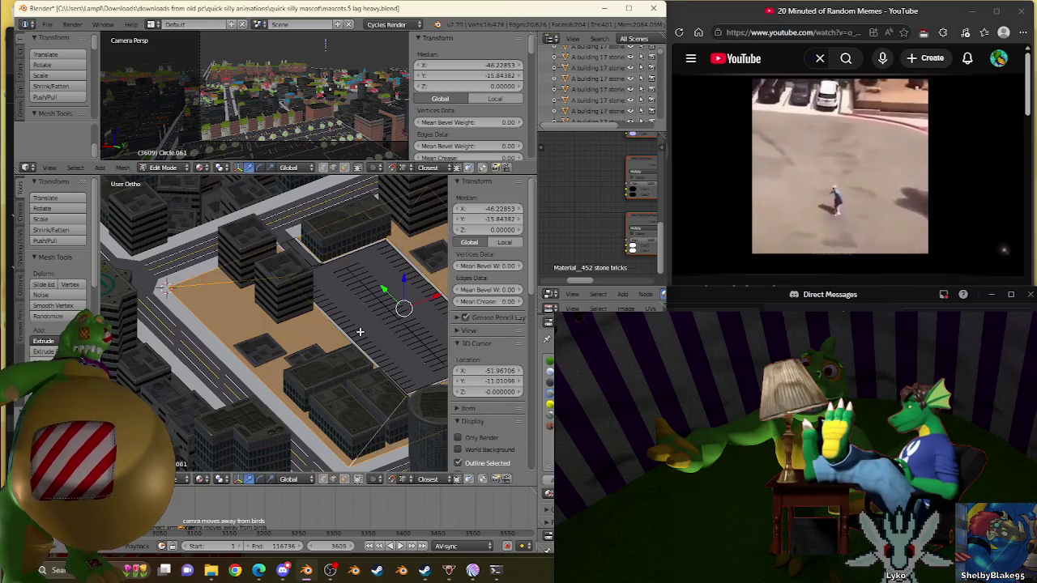
pyautogui.press('u')
pyautogui.click(340, 324)
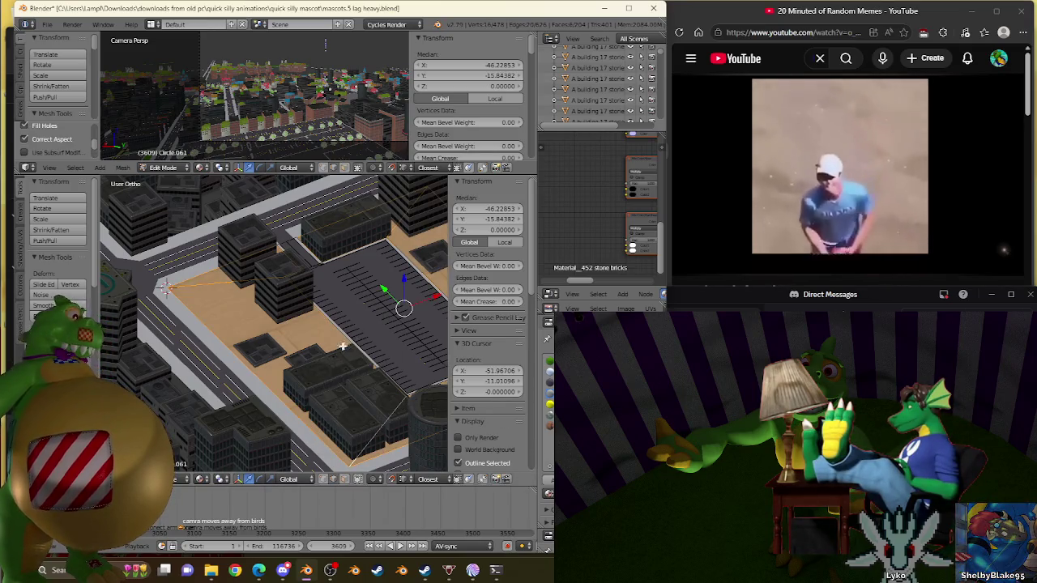
# Scale up the UV layout and rotate it 45 degrees so the tan texture tiles
pyautogui.scroll(3, 361, 330)
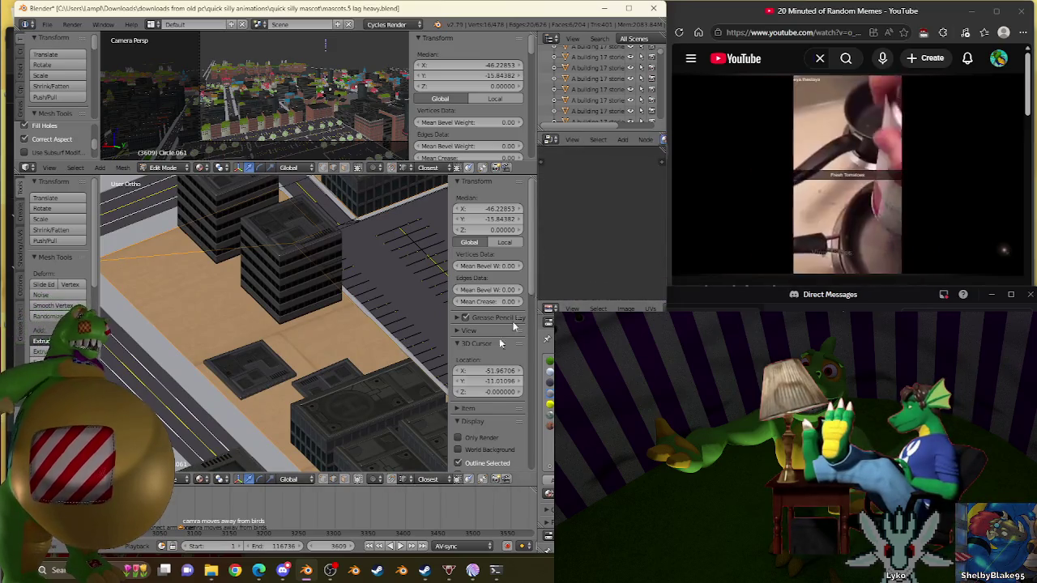
pyautogui.press('a')
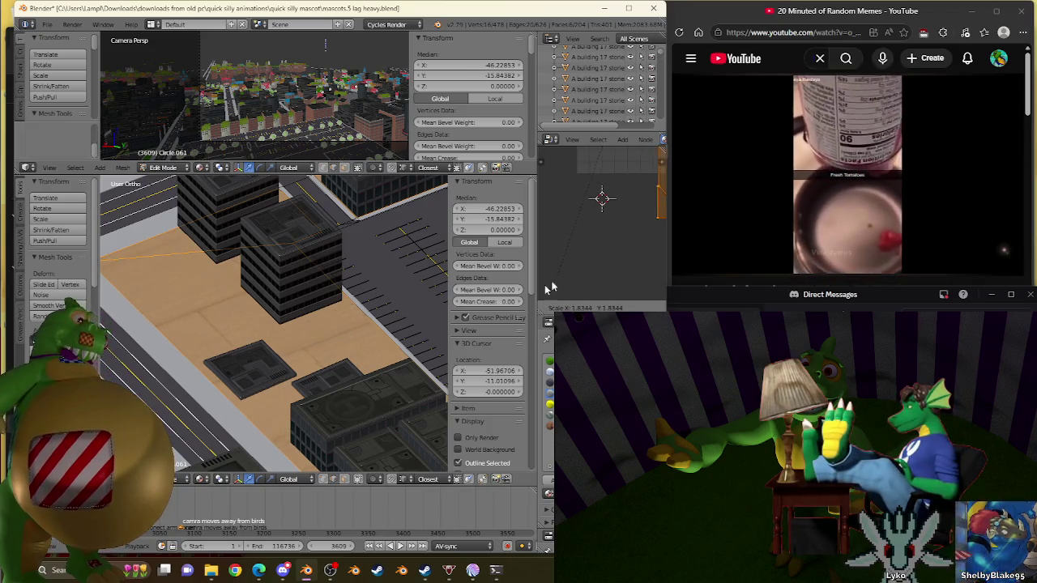
pyautogui.click(622, 237)
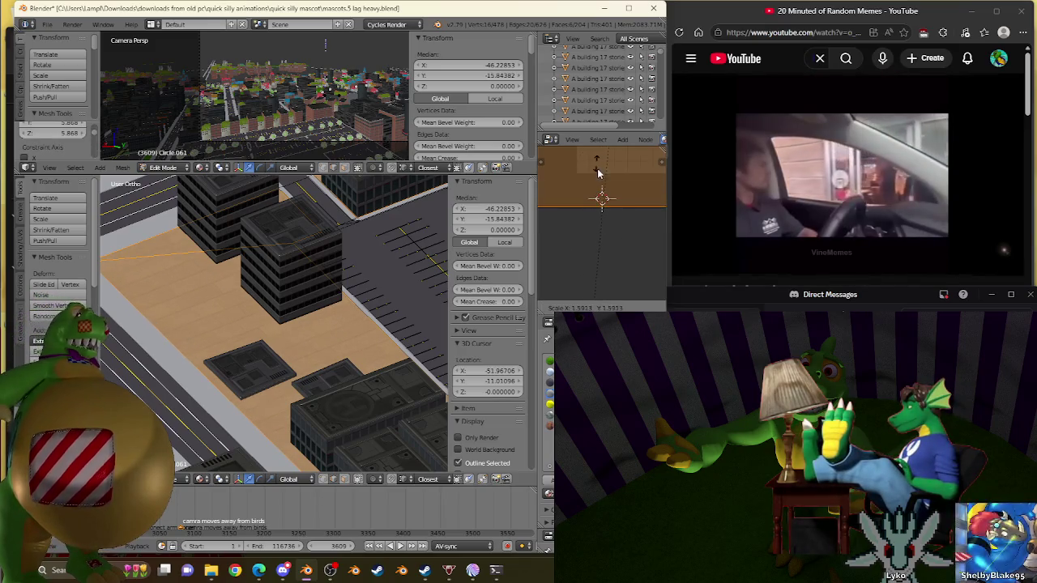
pyautogui.scroll(2, 429, 279)
pyautogui.write('r45')
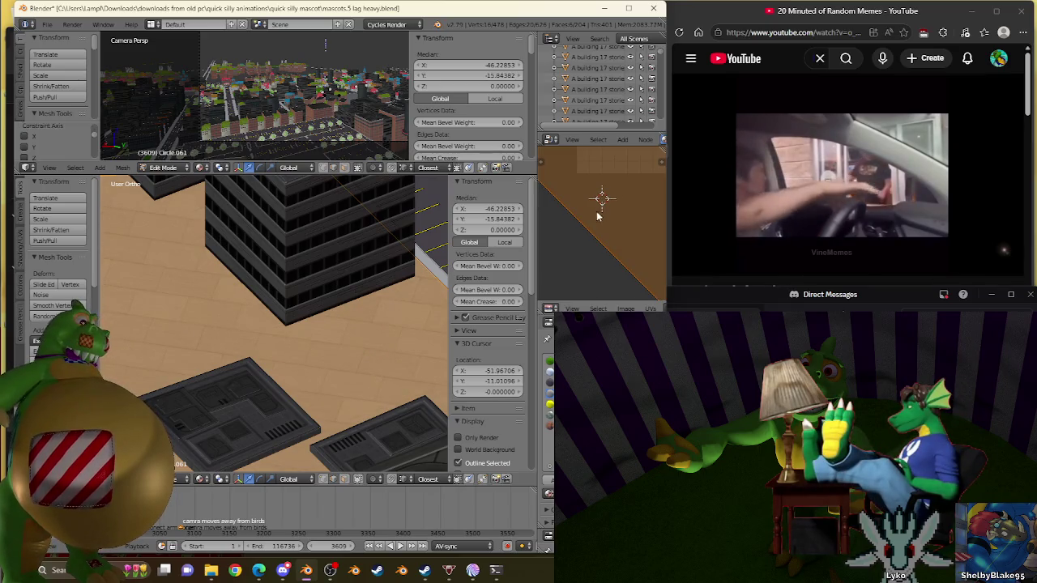
pyautogui.click(560, 274)
pyautogui.scroll(-2, 284, 327)
pyautogui.scroll(-3, 321, 288)
# Remove doubles across the whole Circle.061 mesh (0 merged), cancelling an accidental bevel
pyautogui.press('a')
pyautogui.press('w')
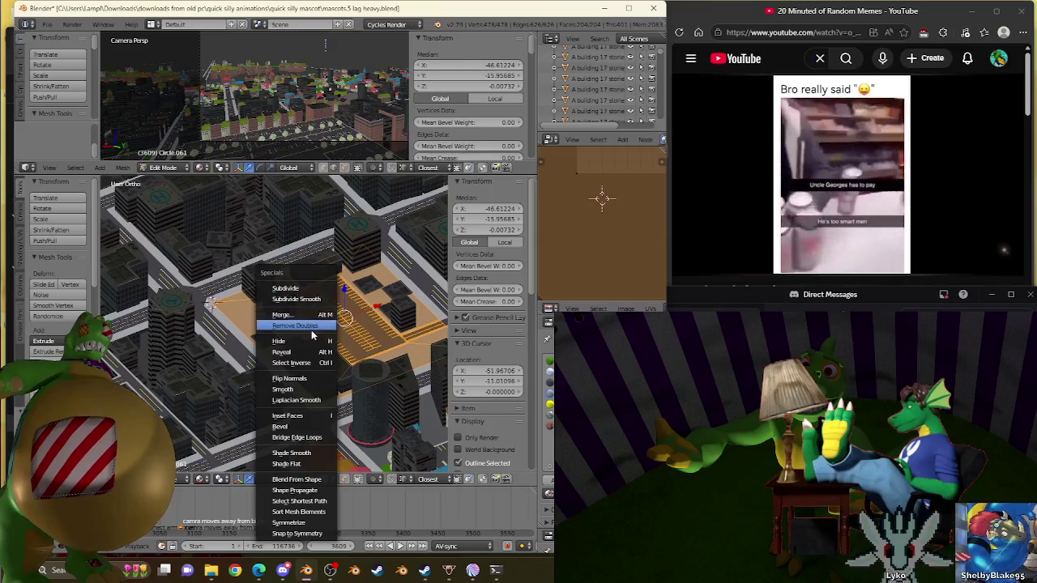
pyautogui.click(311, 327)
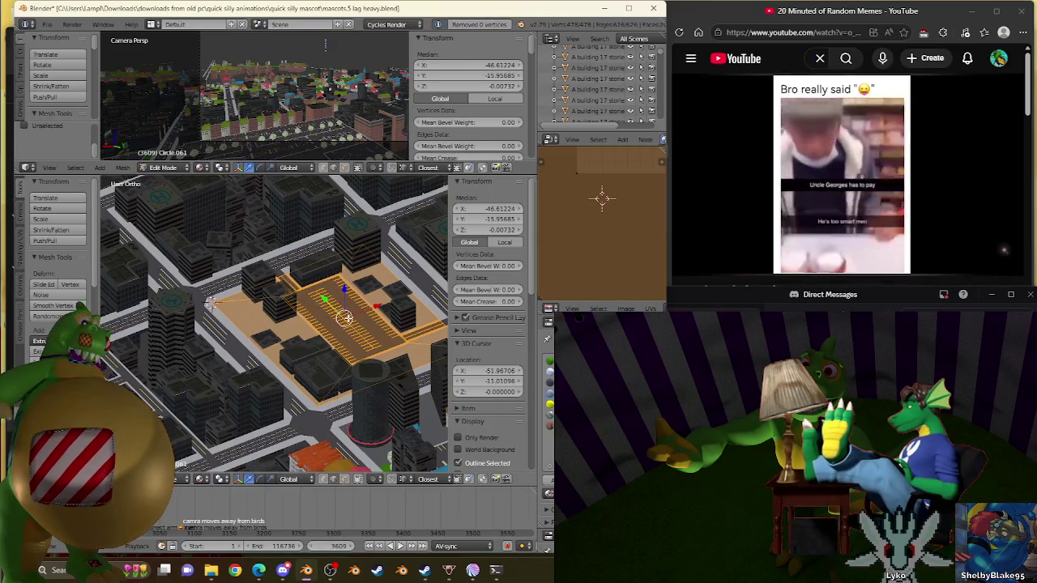
pyautogui.hotkey('ctrl', 'b')
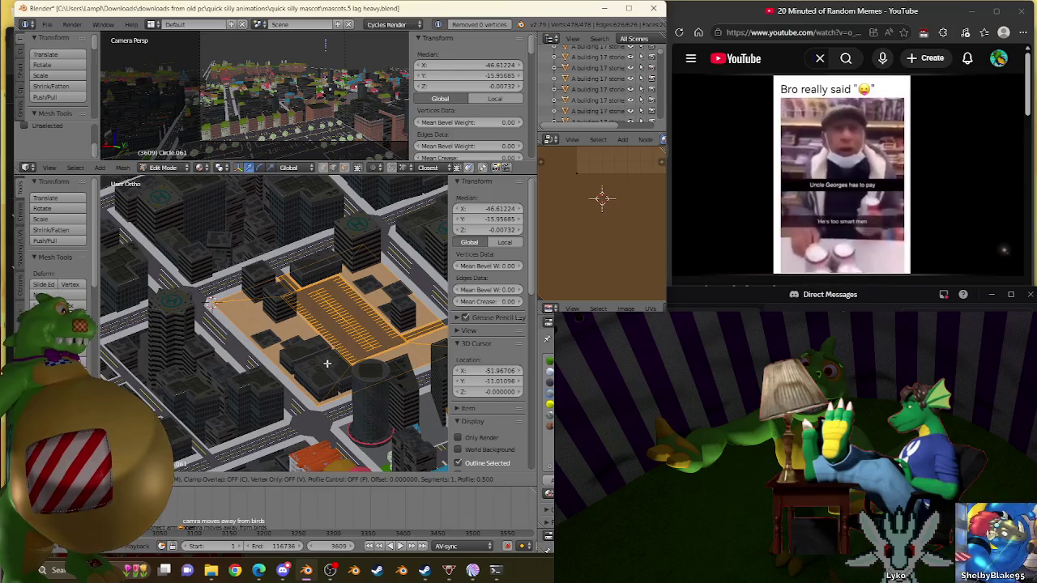
pyautogui.press('Escape')
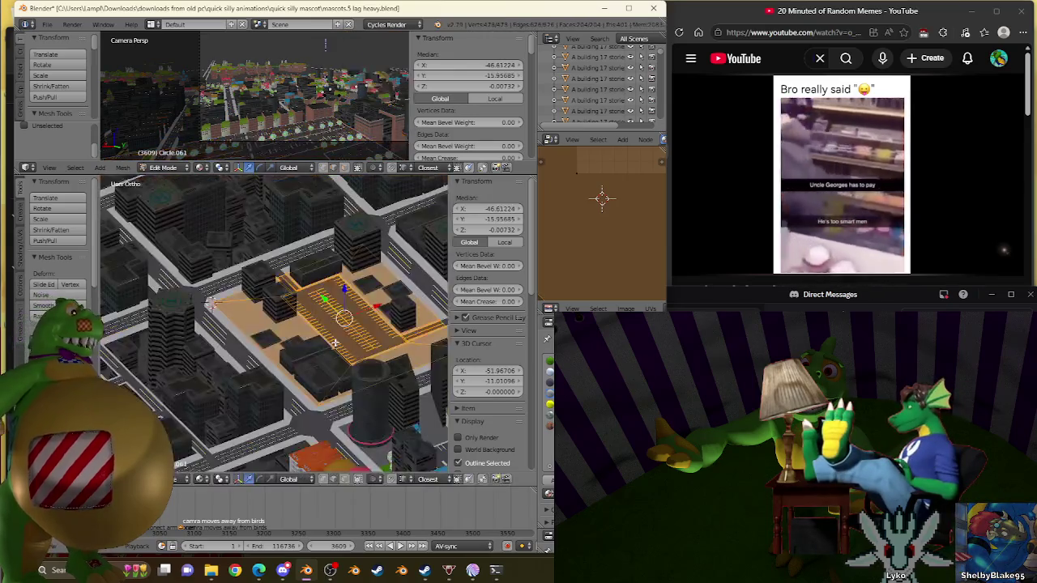
# Return to Object Mode and raise the first sunken L-shaped building by dragging its Location Z
pyautogui.press('Tab')
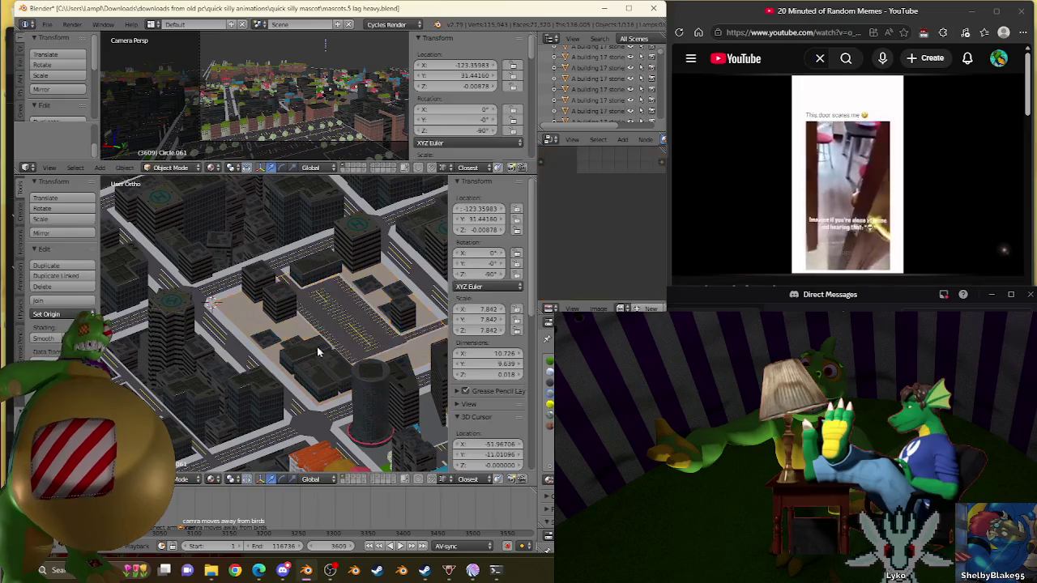
pyautogui.scroll(2, 287, 293)
pyautogui.scroll(3, 288, 293)
pyautogui.scroll(2, 287, 276)
pyautogui.scroll(-2, 287, 275)
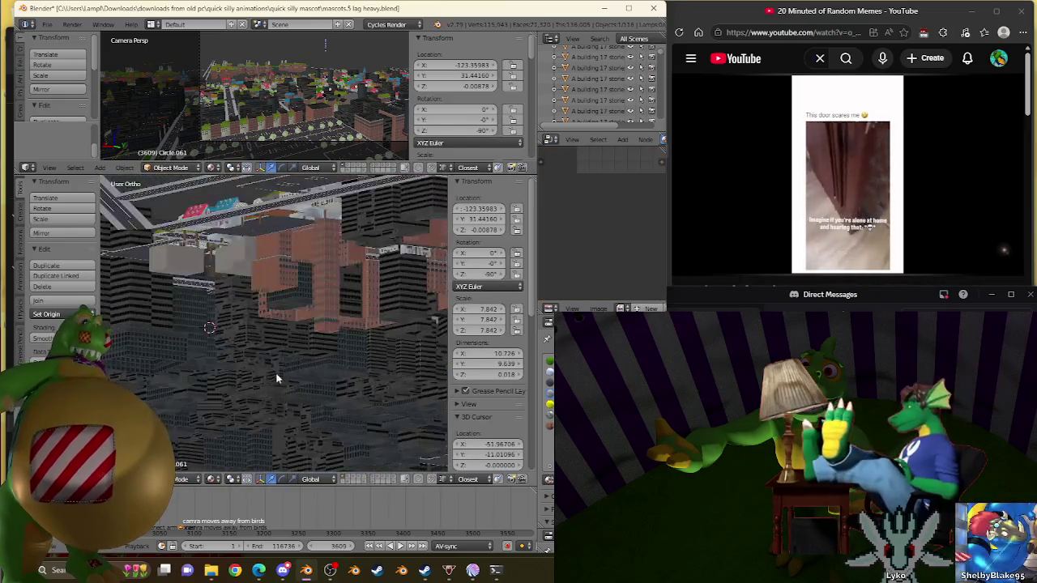
pyautogui.scroll(-3, 287, 275)
pyautogui.scroll(3, 290, 332)
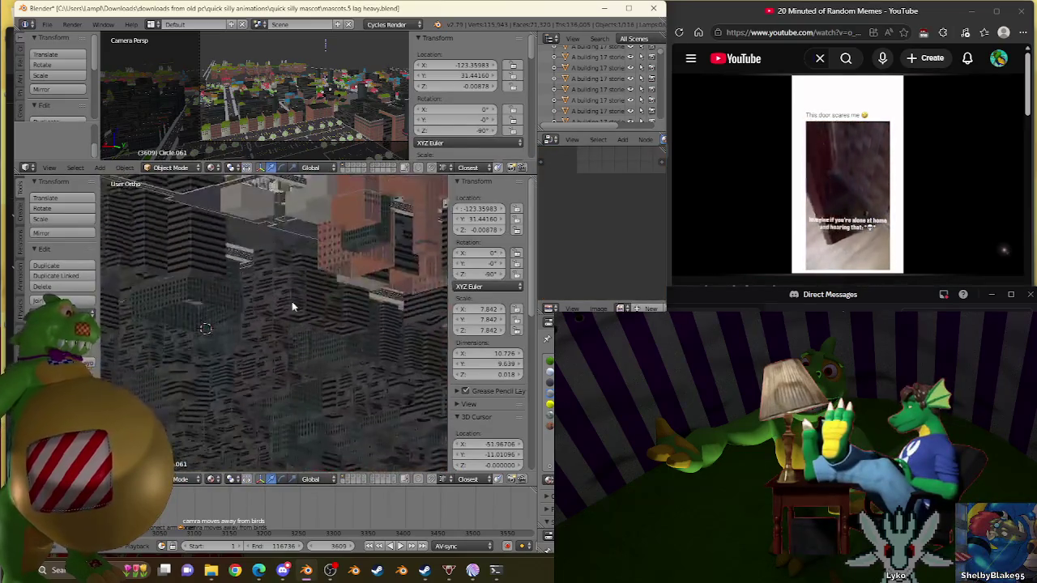
pyautogui.scroll(-3, 328, 231)
pyautogui.moveTo(307, 296)
pyautogui.mouseDown(button='middle')
pyautogui.moveTo(328, 231)
pyautogui.moveTo(322, 259)
pyautogui.mouseUp(button='middle')
pyautogui.rightClick(328, 229)
pyautogui.scroll(4, 329, 231)
pyautogui.scroll(-2, 263, 322)
pyautogui.rightClick(262, 321)
pyautogui.scroll(4, 308, 292)
pyautogui.scroll(4, 308, 291)
pyautogui.scroll(3, 308, 291)
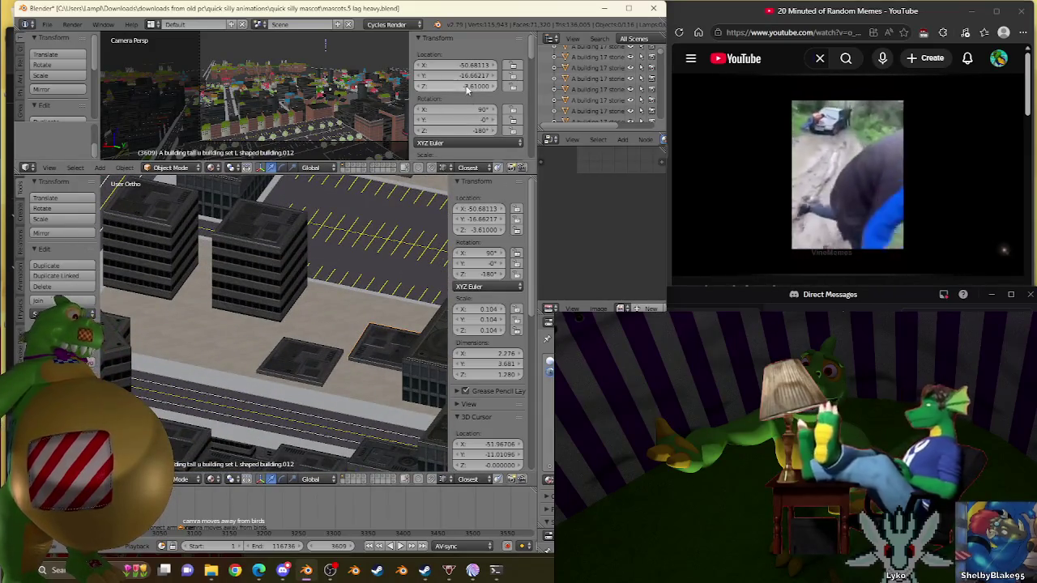
pyautogui.moveTo(466, 91); pyautogui.dragTo(502, 91)
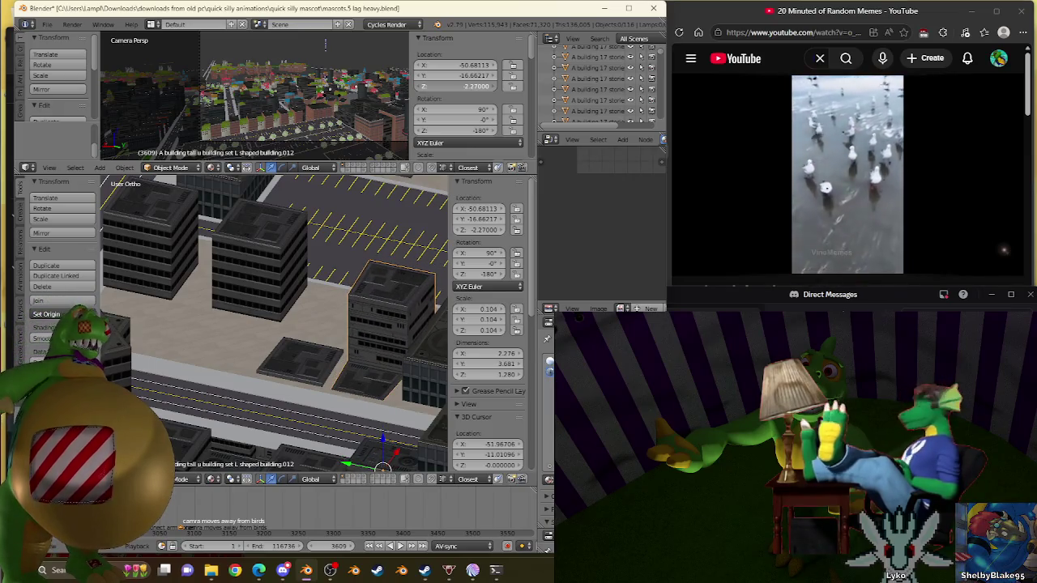
pyautogui.moveTo(466, 86); pyautogui.dragTo(463, 86)
# Raise the neighbouring L-shaped building, then shift it by Z offsets -0.6, 0.15, -0.06 to reach -1.21
pyautogui.scroll(2, 327, 267)
pyautogui.scroll(2, 302, 298)
pyautogui.rightClick(302, 298)
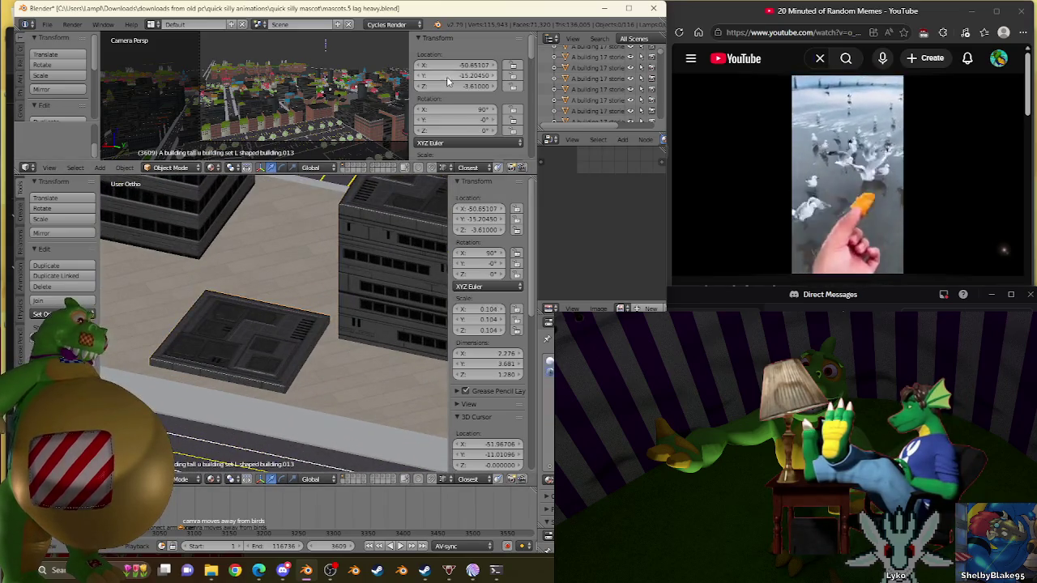
pyautogui.moveTo(447, 85); pyautogui.dragTo(486, 86)
pyautogui.write('gz')
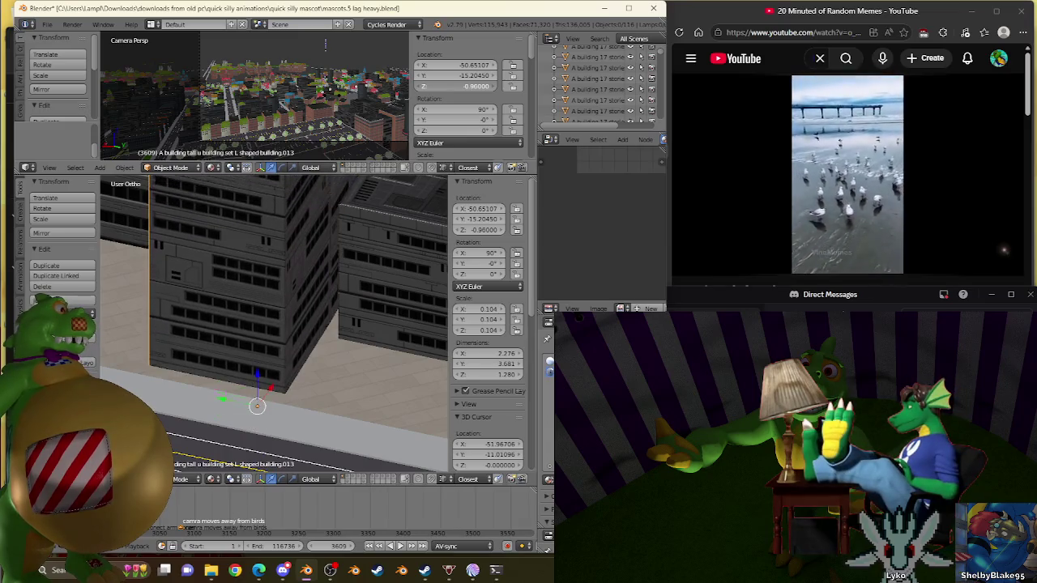
pyautogui.write('-0.6')
pyautogui.press('Return')
pyautogui.write('gz')
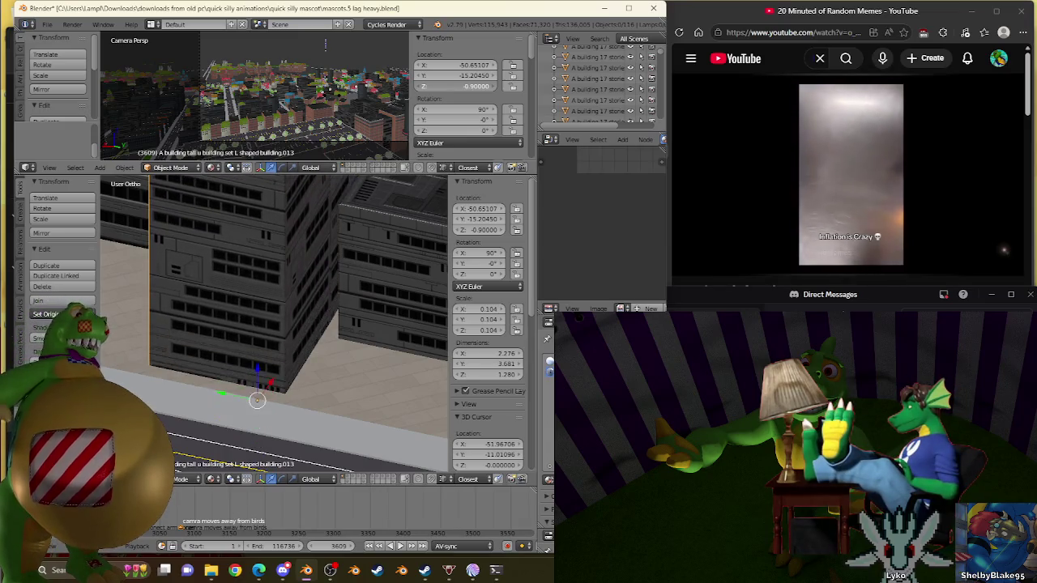
pyautogui.write('0.15')
pyautogui.press('Return')
pyautogui.write('gz')
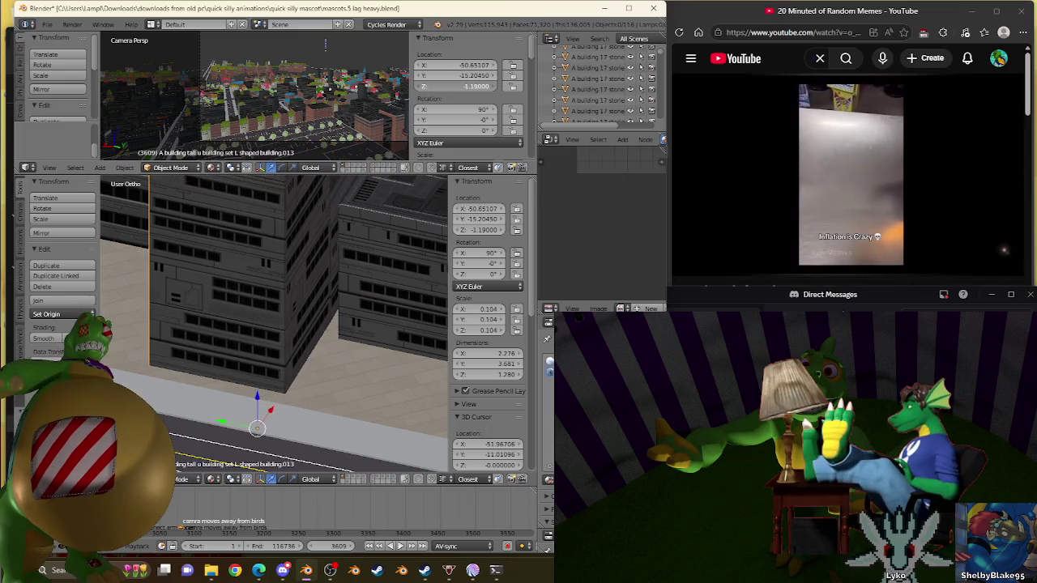
pyautogui.write('-0.06')
pyautogui.press('Return')
pyautogui.scroll(-3, 275, 248)
pyautogui.scroll(-2, 276, 249)
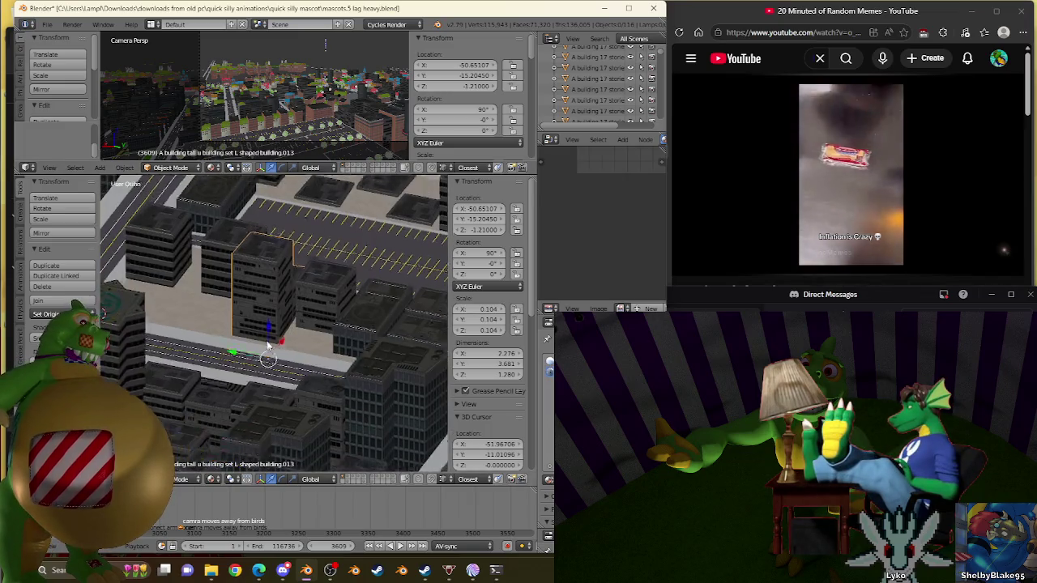
# Select the 17-story helipad building set.083 and lift it from Z -3.57421 to about -3.00
pyautogui.scroll(-2, 275, 249)
pyautogui.scroll(-2, 275, 248)
pyautogui.scroll(3, 276, 249)
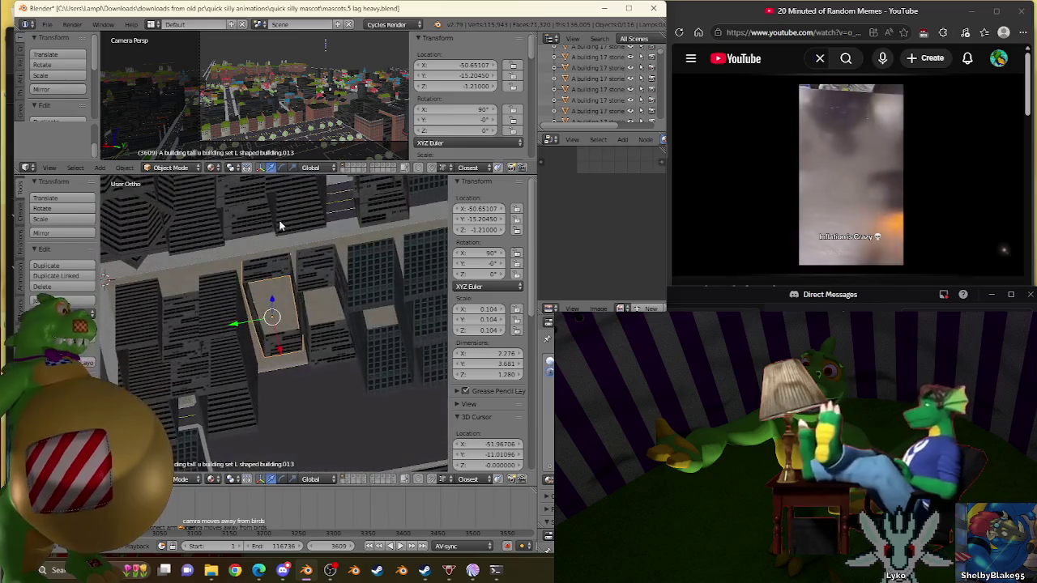
pyautogui.rightClick(207, 314)
pyautogui.scroll(-3, 239, 254)
pyautogui.moveTo(238, 253); pyautogui.dragTo(231, 371, button='middle')
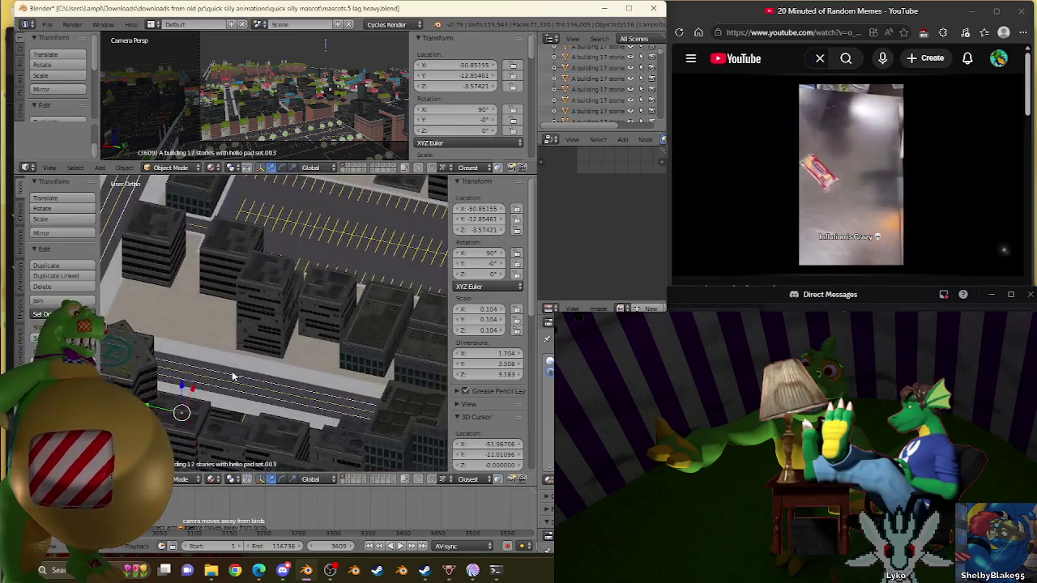
pyautogui.scroll(2, 276, 321)
pyautogui.scroll(2, 254, 318)
pyautogui.scroll(2, 250, 317)
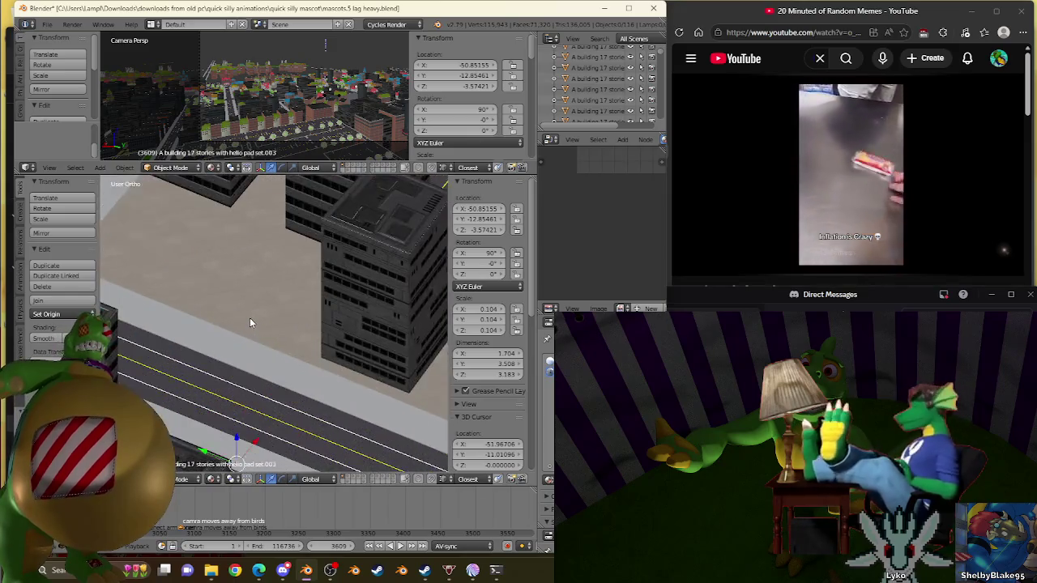
pyautogui.scroll(2, 276, 340)
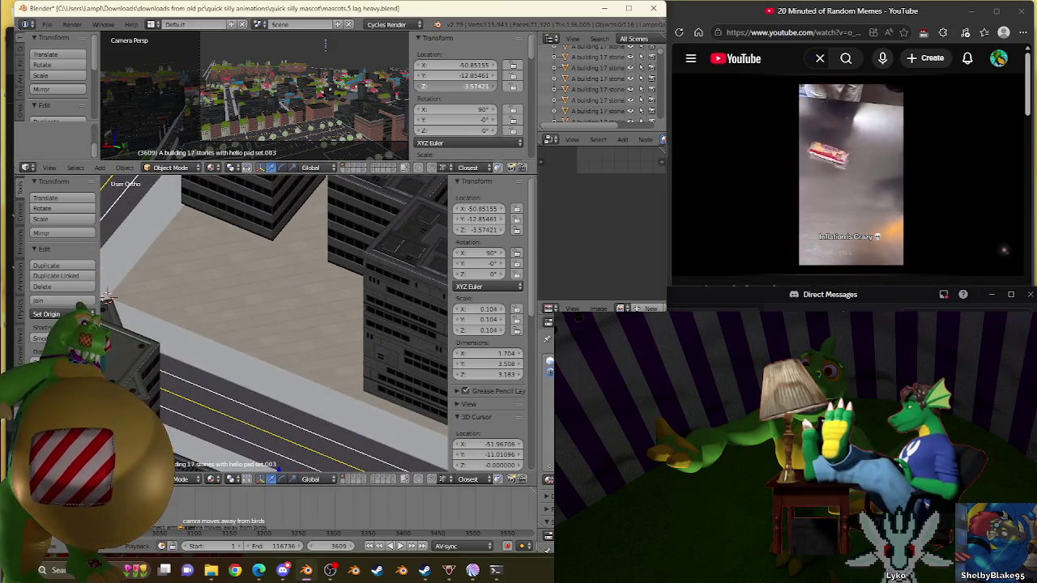
pyautogui.moveTo(278, 468); pyautogui.dragTo(277, 400)
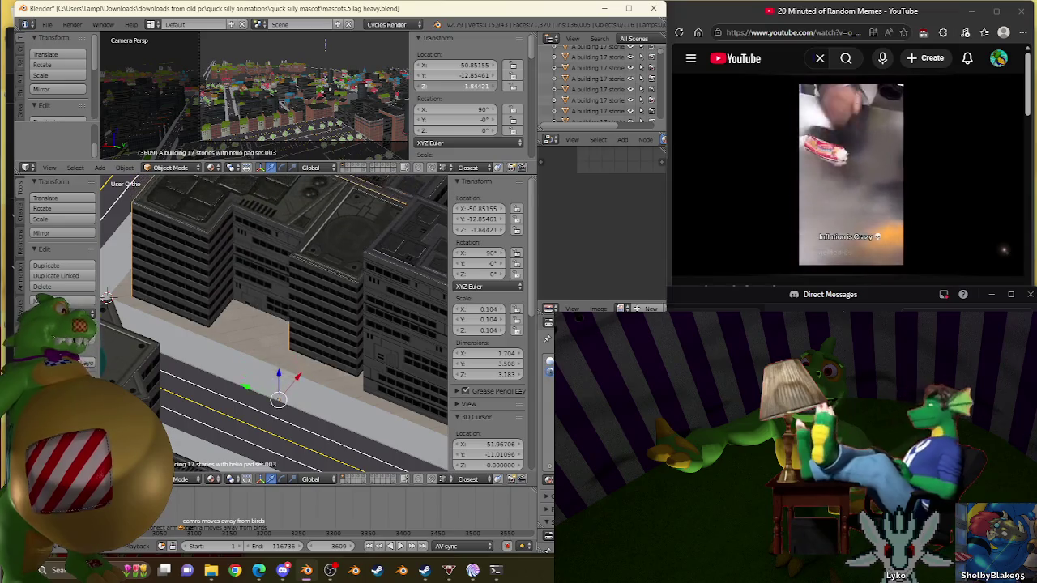
pyautogui.scroll(2, 289, 258)
pyautogui.scroll(2, 247, 301)
pyautogui.scroll(2, 248, 302)
pyautogui.scroll(1, 206, 273)
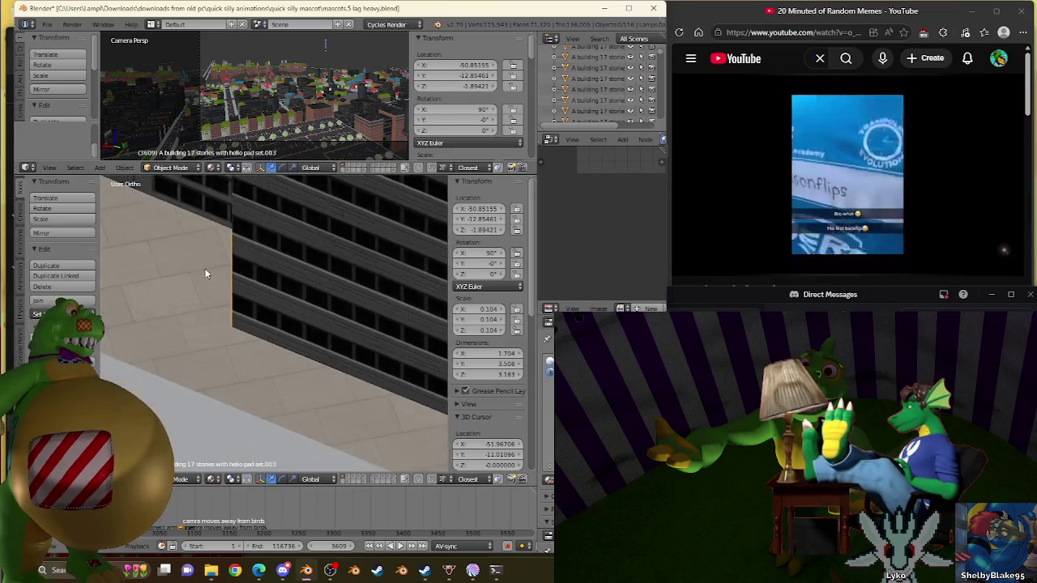
pyautogui.scroll(1, 206, 274)
pyautogui.scroll(2, 188, 283)
pyautogui.moveTo(478, 93)
pyautogui.mouseDown()
pyautogui.moveTo(442, 86)
pyautogui.moveTo(461, 86)
pyautogui.mouseUp()
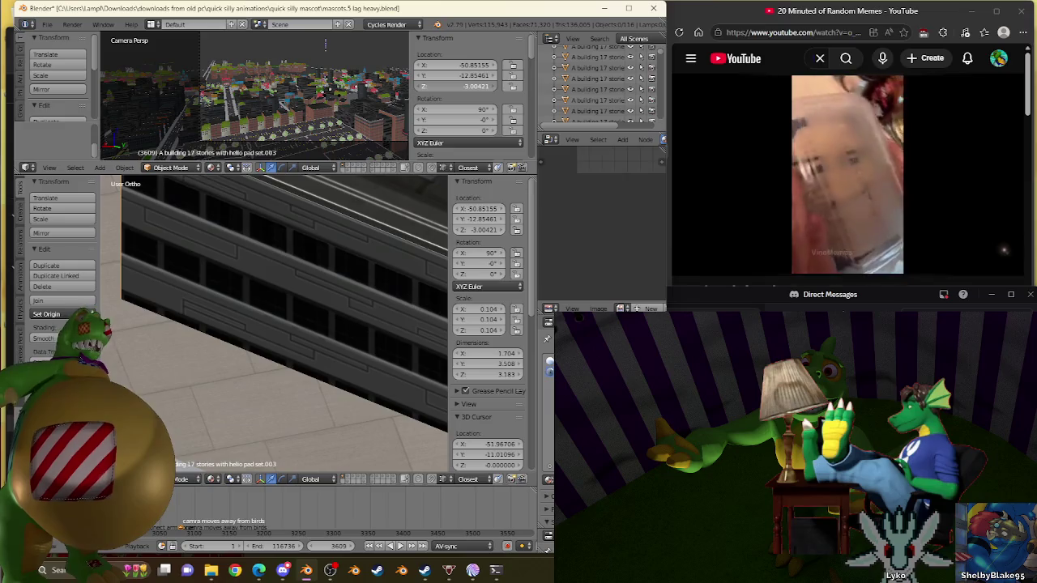
# Nudge the helipad building's Location Z up from -3.00421 to -2.67421
pyautogui.moveTo(462, 86); pyautogui.dragTo(501, 86)
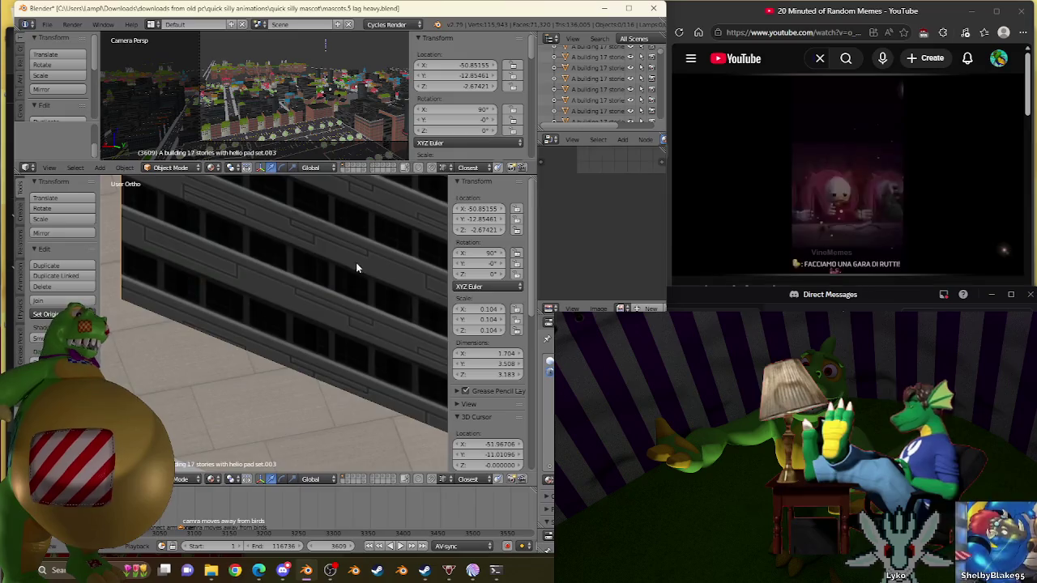
# Raise the flat L-shaped building beside the parking lot so its lower floors show
pyautogui.scroll(-3, 361, 270)
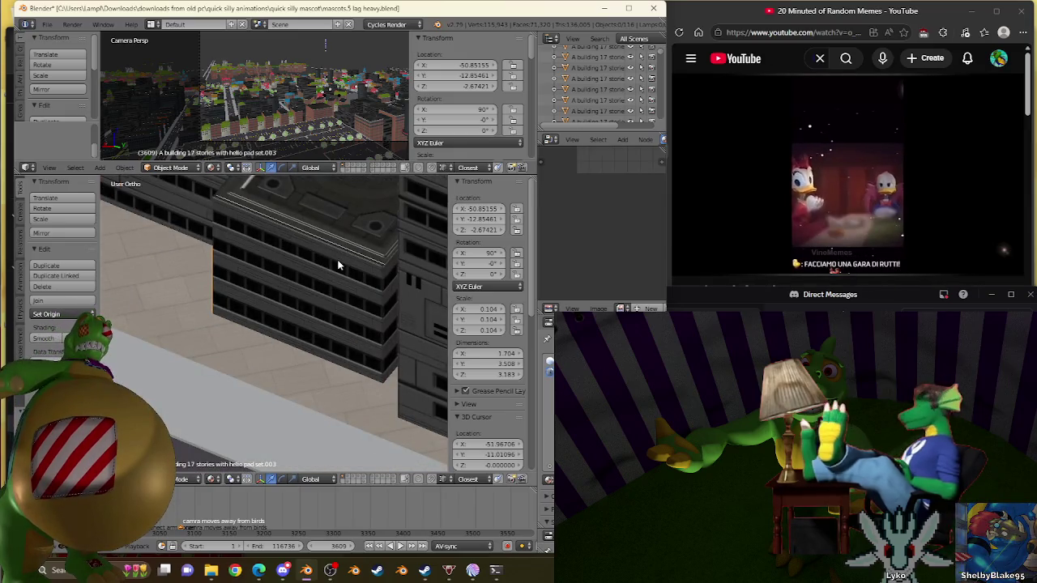
pyautogui.scroll(-3, 338, 265)
pyautogui.scroll(-2, 338, 265)
pyautogui.scroll(-3, 340, 271)
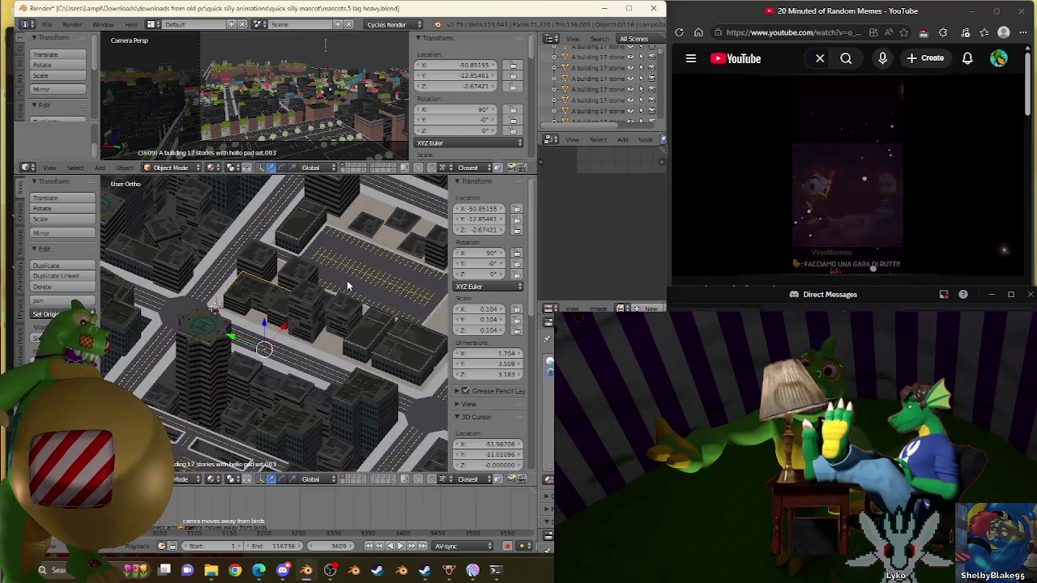
pyautogui.moveTo(368, 280); pyautogui.dragTo(221, 358, button='middle')
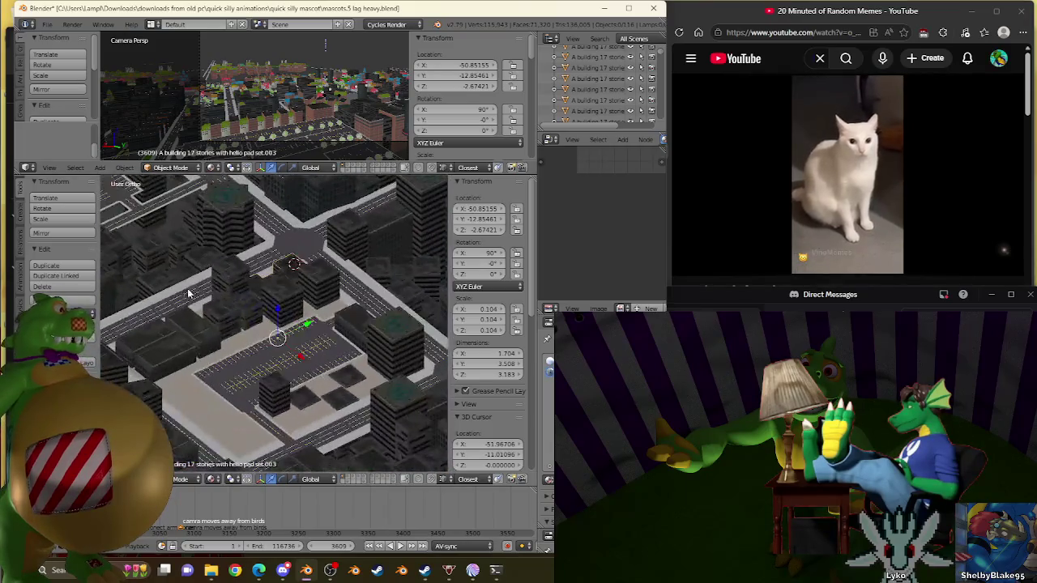
pyautogui.scroll(3, 221, 358)
pyautogui.scroll(2, 300, 308)
pyautogui.scroll(2, 331, 342)
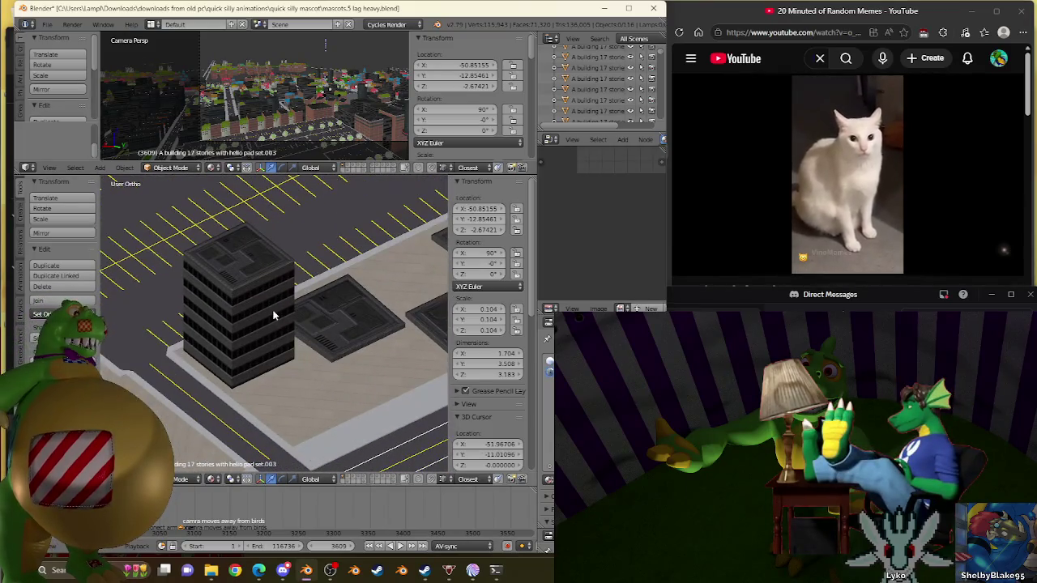
pyautogui.rightClick(338, 316)
pyautogui.scroll(2, 338, 314)
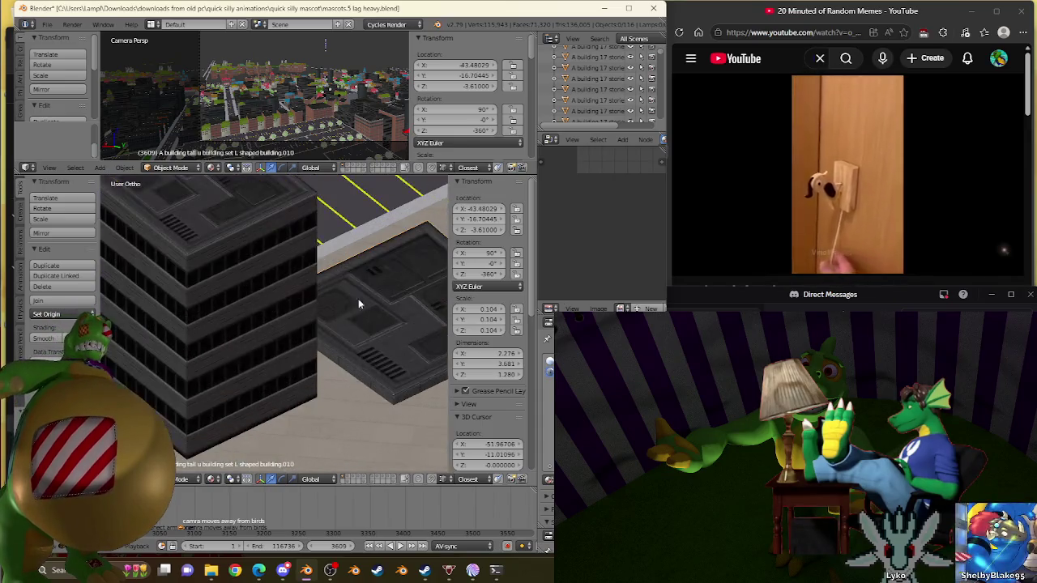
pyautogui.scroll(2, 365, 301)
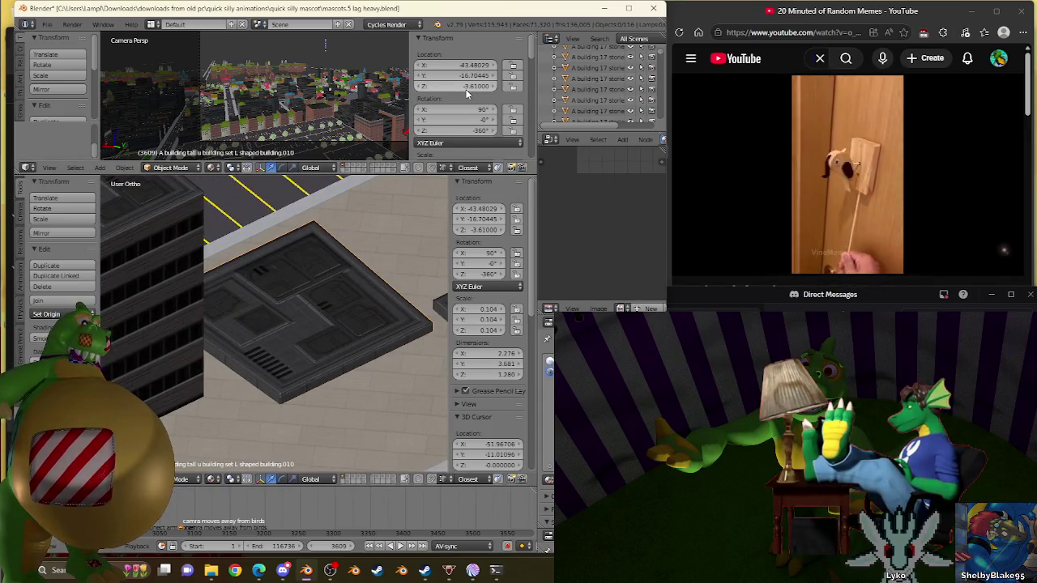
pyautogui.moveTo(454, 86); pyautogui.dragTo(470, 86)
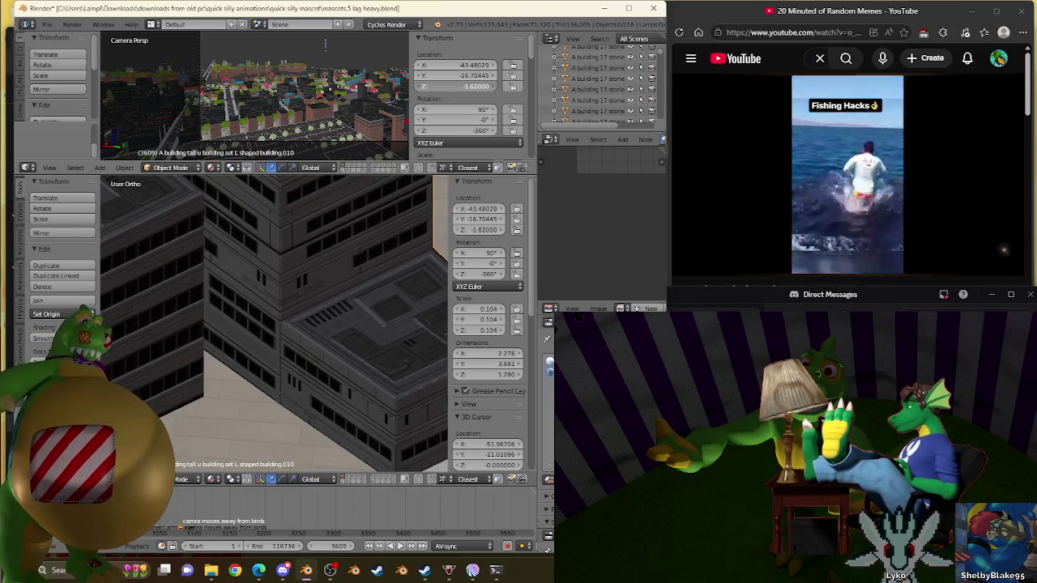
# Raise the neighbouring L-shaped building to Z -1.62, cancelling an accidental scale
pyautogui.scroll(-5, 432, 205)
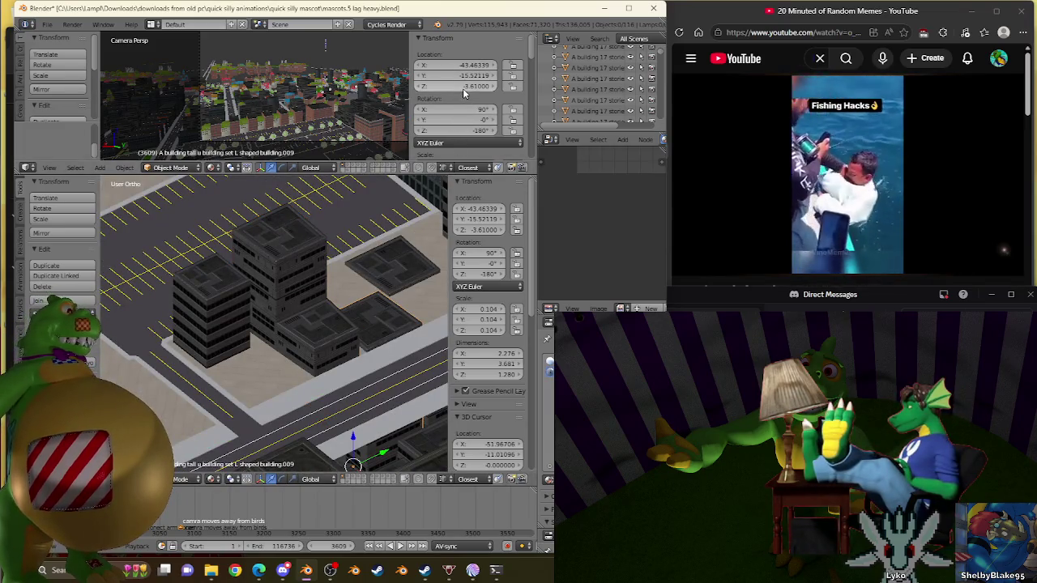
pyautogui.rightClick(381, 445)
pyautogui.scroll(5, 281, 325)
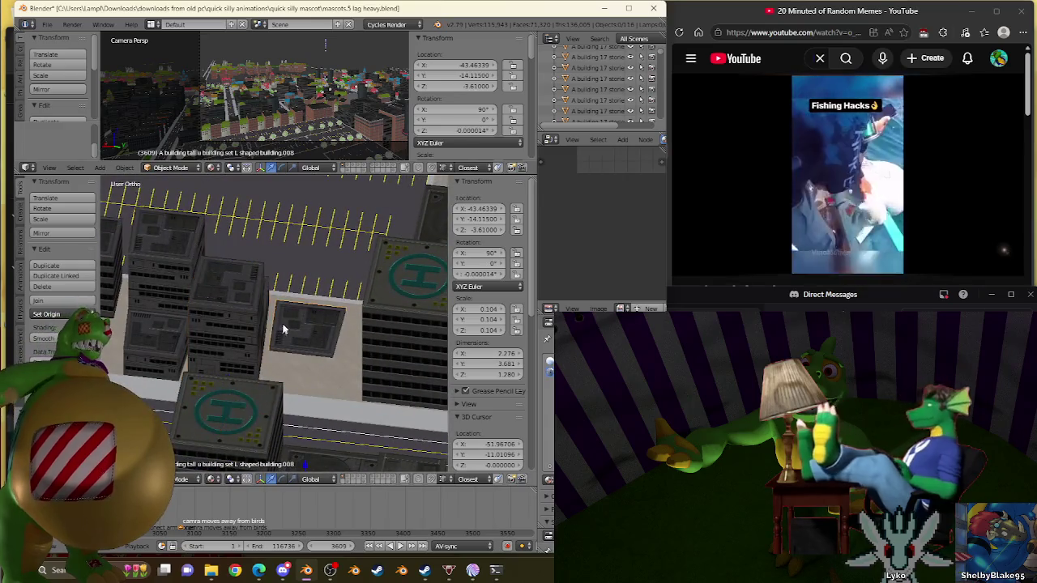
pyautogui.moveTo(441, 86); pyautogui.dragTo(449, 85)
pyautogui.moveTo(151, 322); pyautogui.dragTo(308, 298, button='middle')
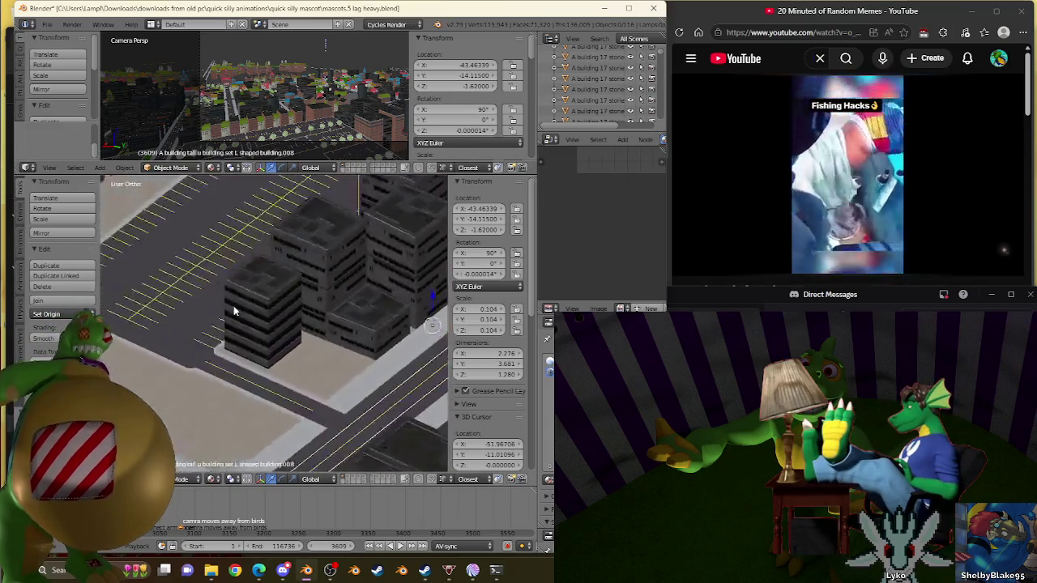
pyautogui.press('s')
pyautogui.rightClick(401, 152)
pyautogui.moveTo(344, 326)
pyautogui.mouseDown(button='middle')
pyautogui.moveTo(238, 196)
pyautogui.moveTo(317, 232)
pyautogui.mouseUp(button='middle')
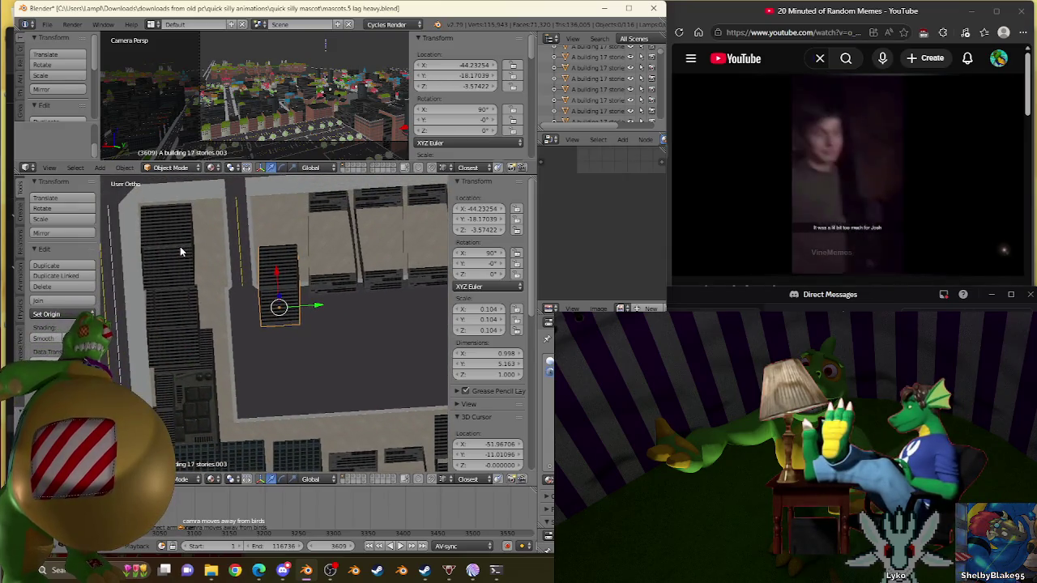
# Change the tall bowtie.004 building's Location Z from -1.117 to -1.817
pyautogui.rightClick(179, 247)
pyautogui.moveTo(180, 246); pyautogui.dragTo(239, 398, button='middle')
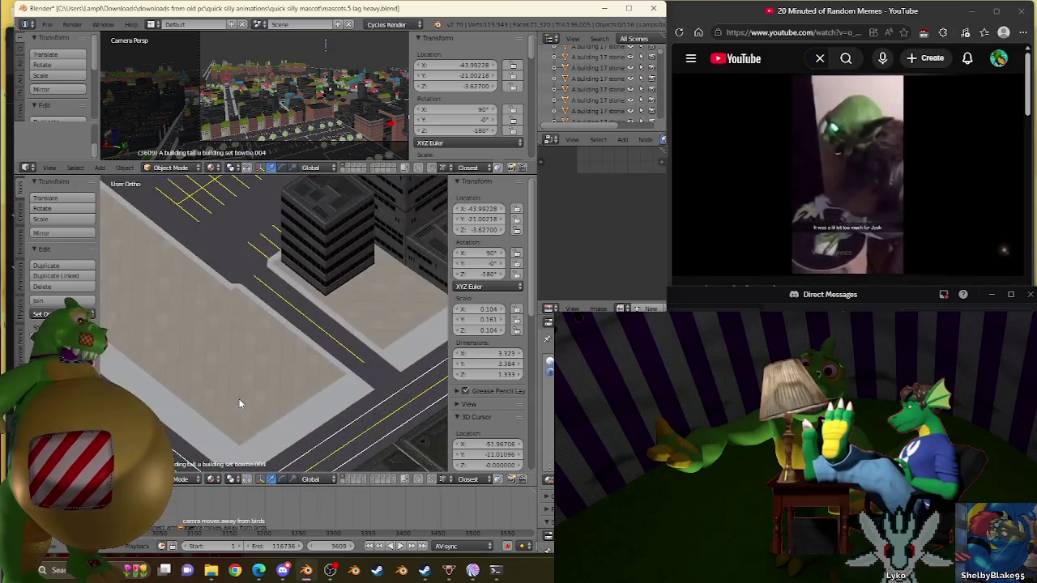
pyautogui.scroll(3, 239, 402)
pyautogui.scroll(3, 270, 319)
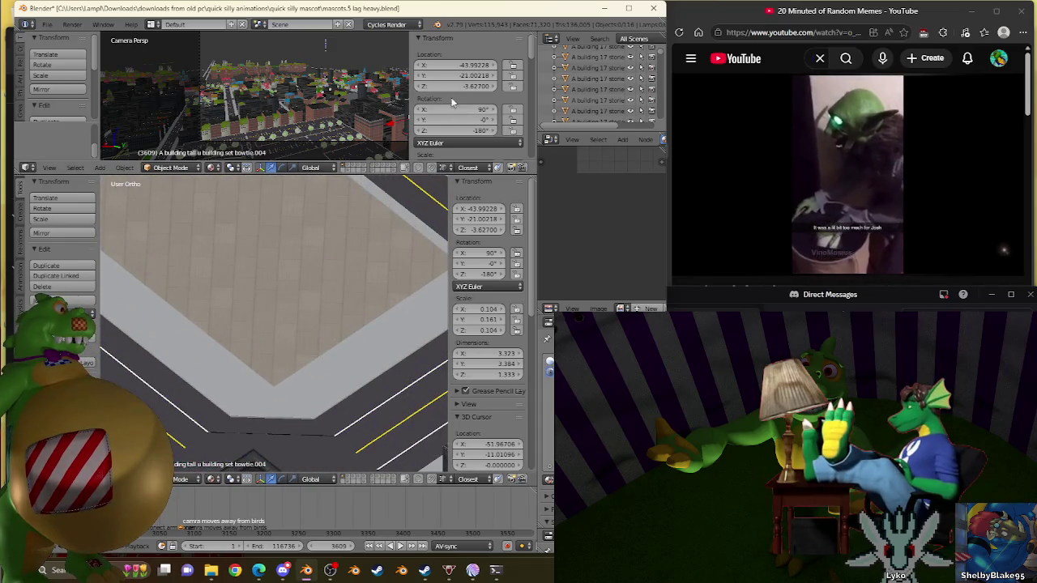
pyautogui.moveTo(469, 86)
pyautogui.mouseDown()
pyautogui.moveTo(486, 86)
pyautogui.moveTo(470, 86)
pyautogui.mouseUp()
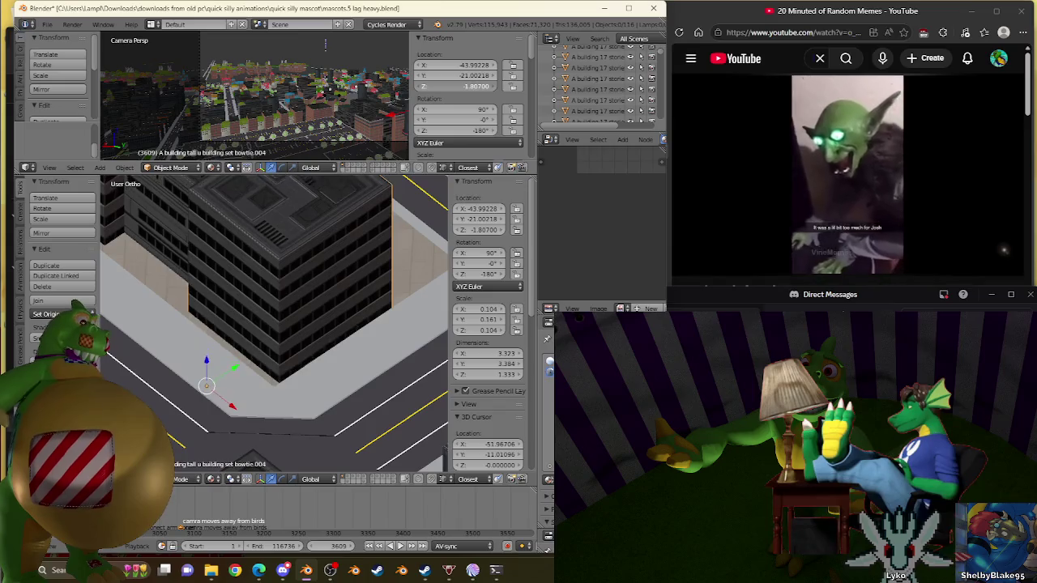
# Survey the nearby city blocks and select the 17-story helipad building
pyautogui.scroll(3, 336, 290)
pyautogui.scroll(3, 213, 341)
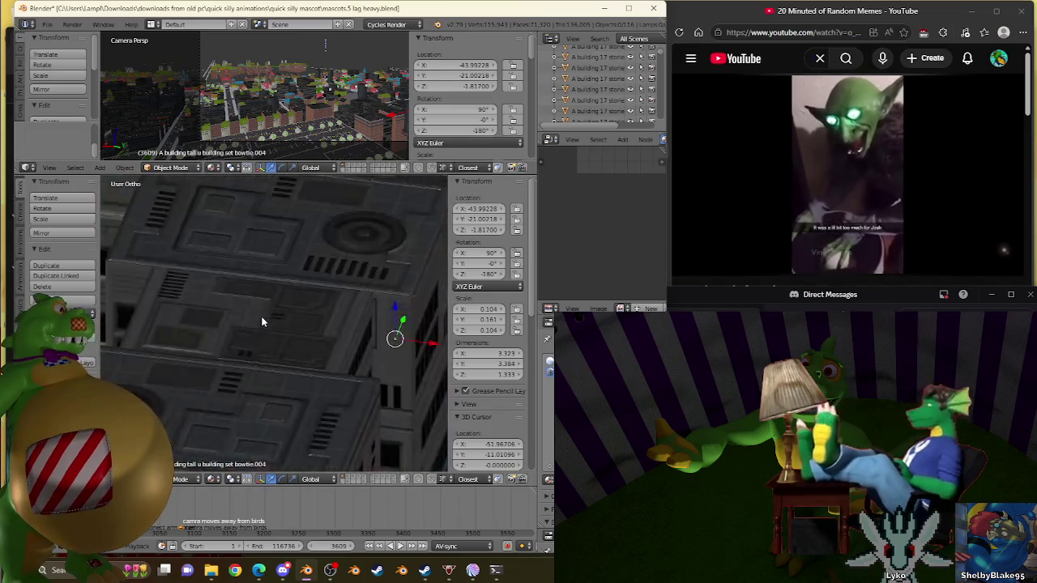
pyautogui.scroll(3, 261, 319)
pyautogui.scroll(1, 275, 345)
pyautogui.scroll(-2, 271, 343)
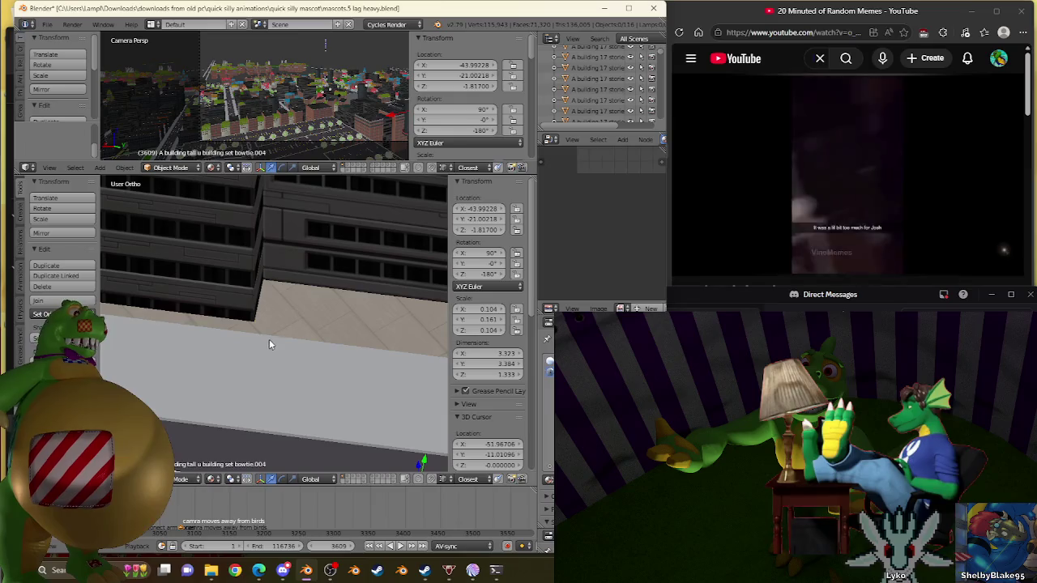
pyautogui.scroll(-3, 273, 328)
pyautogui.scroll(-3, 278, 320)
pyautogui.moveTo(278, 322); pyautogui.dragTo(195, 282, button='middle')
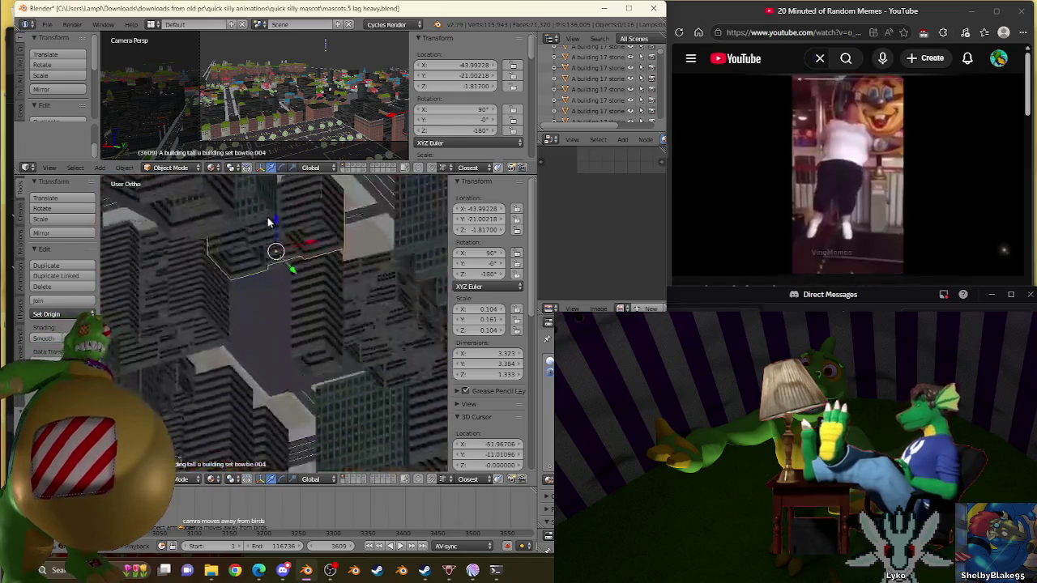
pyautogui.rightClick(196, 281)
# Raise the helipad building set.084 up from Z -3.57421
pyautogui.moveTo(214, 211)
pyautogui.mouseDown(button='middle')
pyautogui.moveTo(283, 294)
pyautogui.moveTo(266, 310)
pyautogui.mouseUp(button='middle')
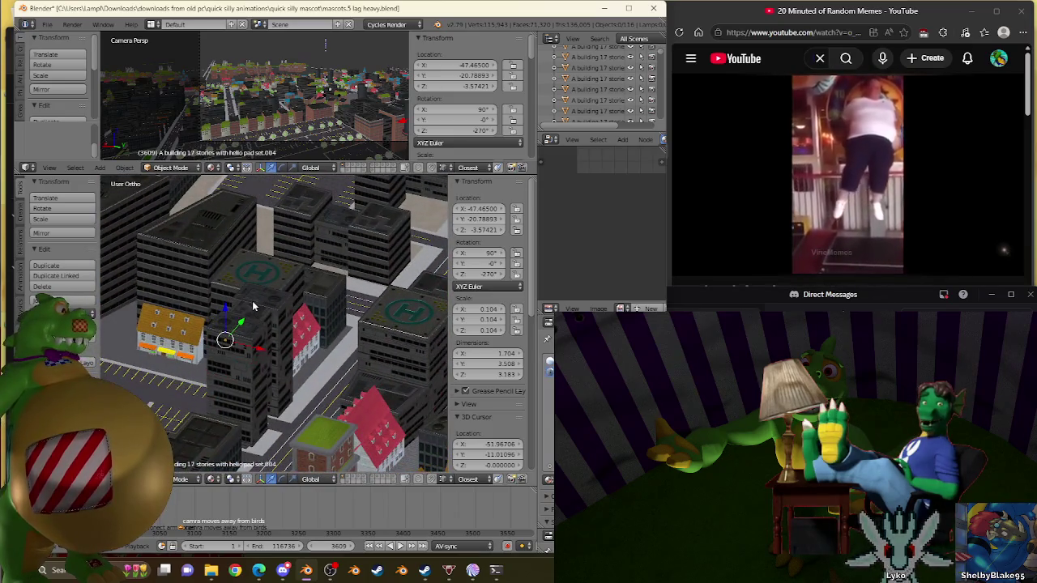
pyautogui.scroll(1, 235, 310)
pyautogui.scroll(1, 232, 343)
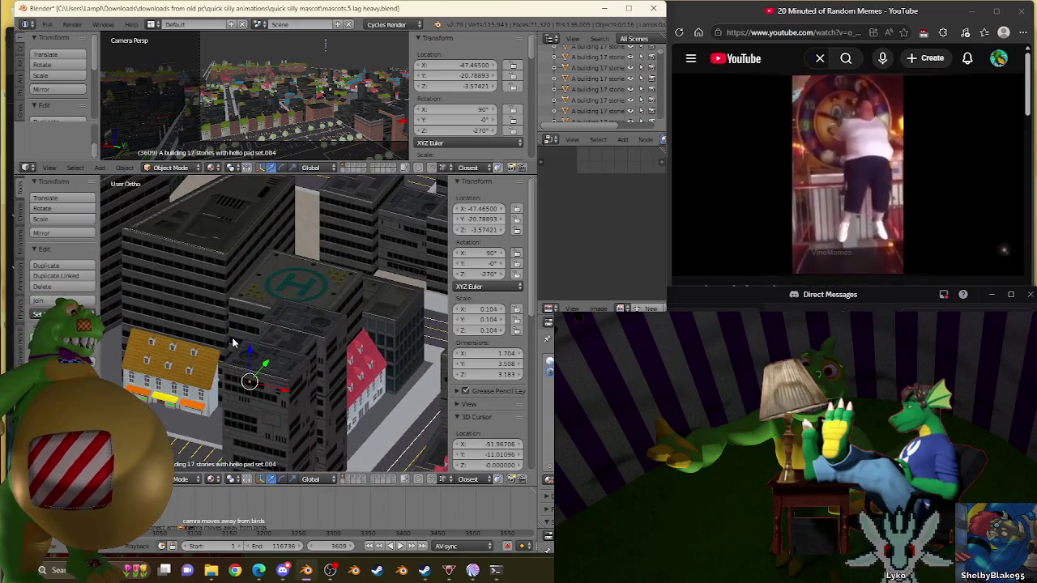
pyautogui.scroll(-2, 232, 342)
pyautogui.scroll(-1, 232, 343)
pyautogui.moveTo(232, 342)
pyautogui.mouseDown(button='middle')
pyautogui.moveTo(212, 350)
pyautogui.moveTo(261, 334)
pyautogui.mouseUp(button='middle')
pyautogui.scroll(1, 212, 349)
pyautogui.scroll(2, 213, 343)
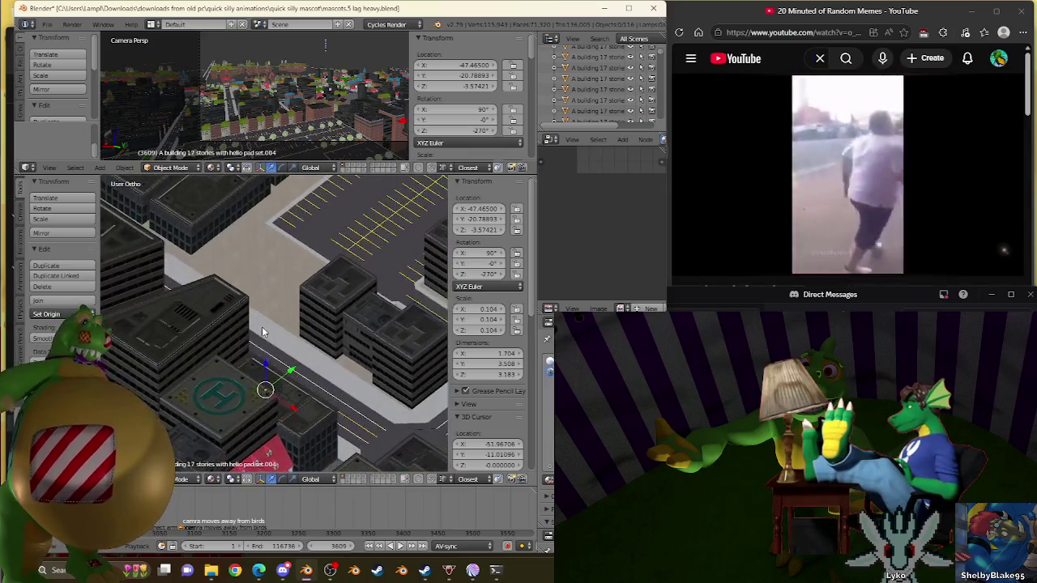
pyautogui.scroll(2, 267, 308)
pyautogui.scroll(2, 296, 305)
pyautogui.moveTo(462, 85); pyautogui.dragTo(477, 86)
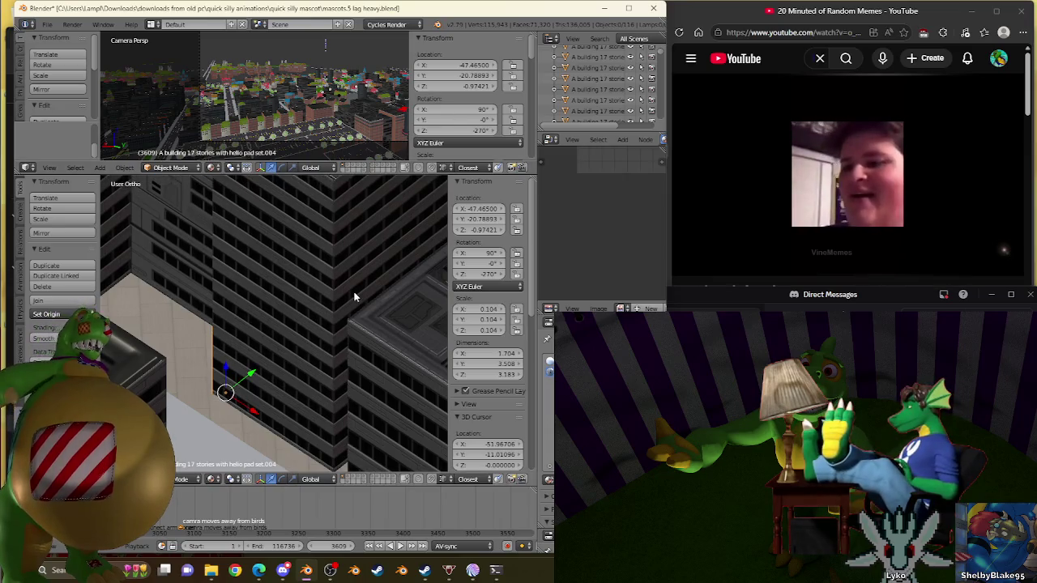
# Fine-tune the helipad building's height from -1.60421 down to about -1.71421
pyautogui.scroll(-5, 354, 297)
pyautogui.moveTo(354, 298)
pyautogui.mouseDown(button='middle')
pyautogui.moveTo(191, 261)
pyautogui.moveTo(409, 284)
pyautogui.mouseUp(button='middle')
pyautogui.scroll(2, 296, 270)
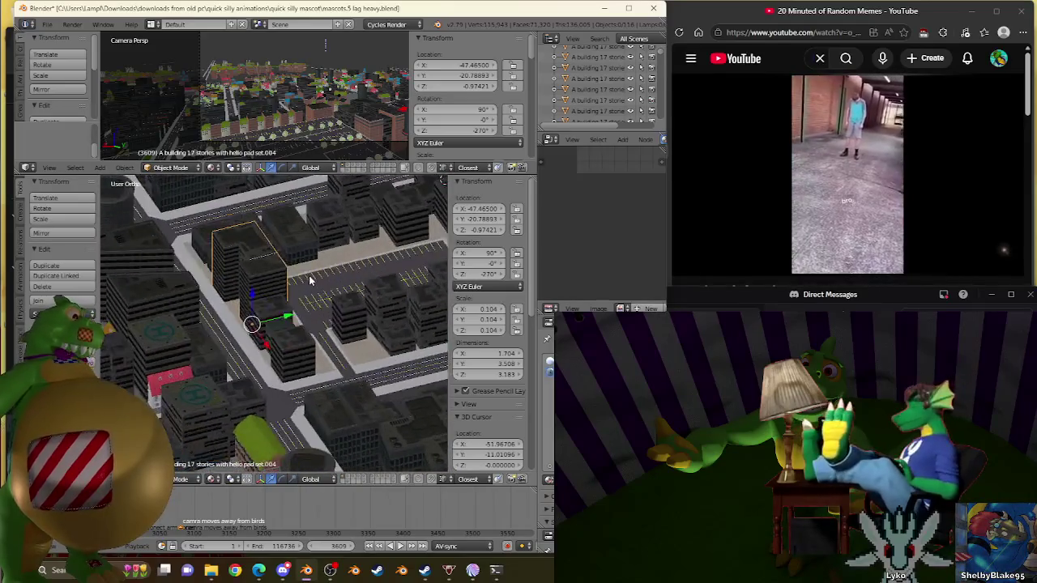
pyautogui.scroll(2, 300, 275)
pyautogui.scroll(2, 275, 299)
pyautogui.scroll(2, 249, 332)
pyautogui.moveTo(249, 332); pyautogui.dragTo(267, 324, button='middle')
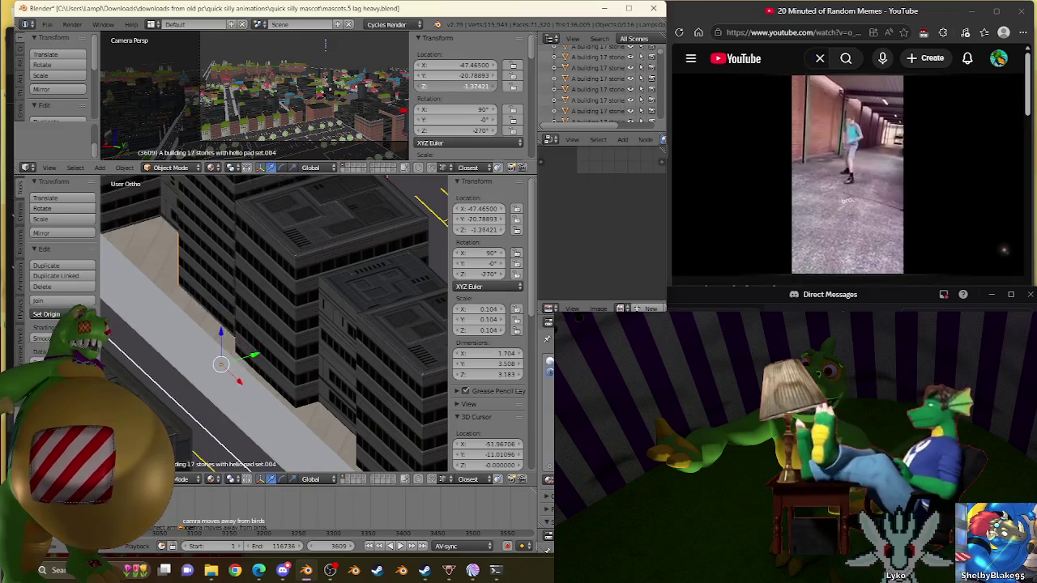
pyautogui.moveTo(221, 295); pyautogui.dragTo(221, 356)
pyautogui.scroll(2, 308, 306)
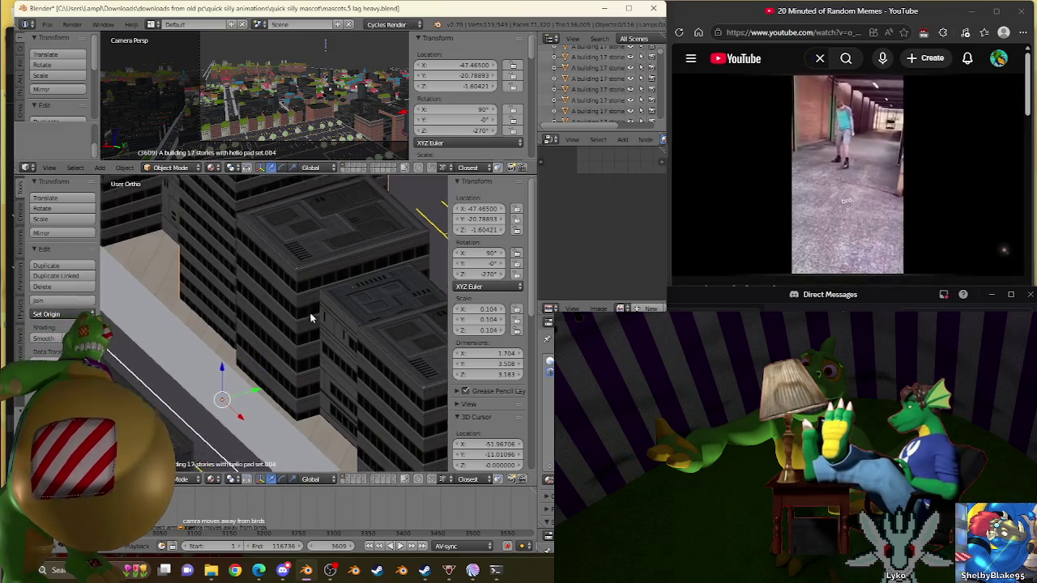
pyautogui.scroll(2, 332, 347)
pyautogui.scroll(2, 382, 296)
pyautogui.scroll(2, 413, 232)
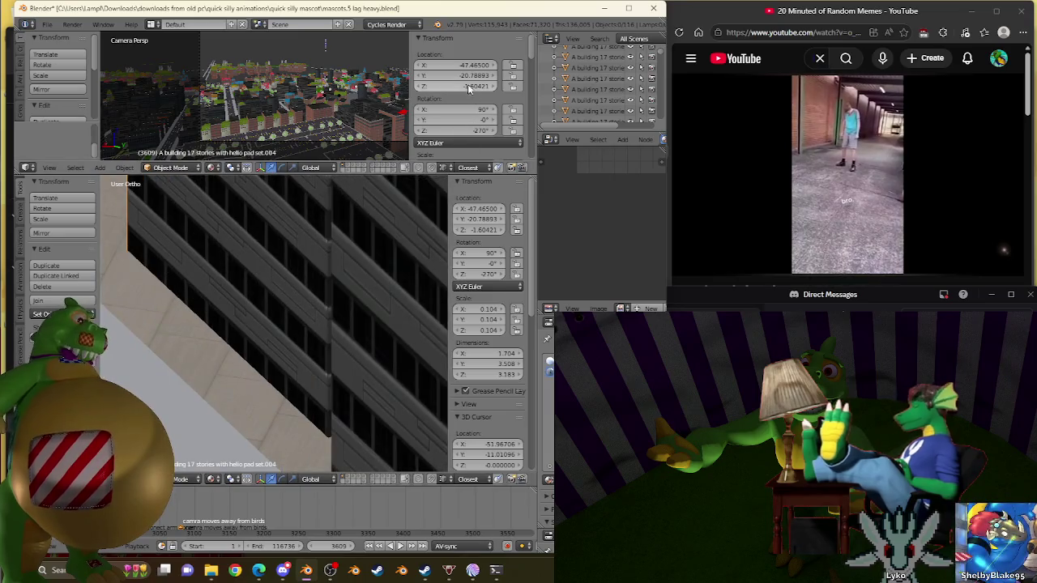
pyautogui.moveTo(413, 232); pyautogui.dragTo(413, 267)
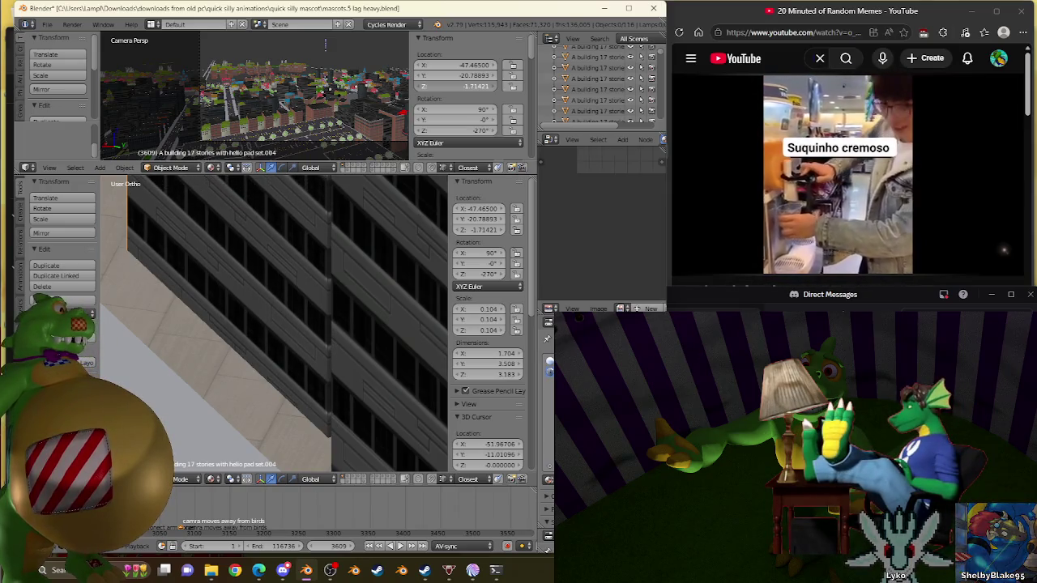
pyautogui.moveTo(413, 268); pyautogui.dragTo(413, 271)
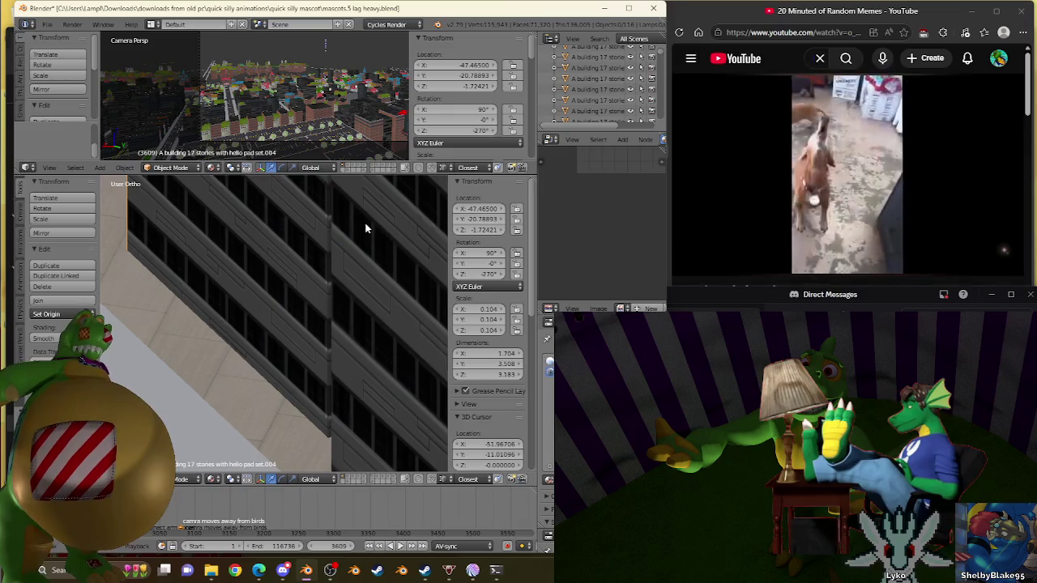
pyautogui.moveTo(847, 174)
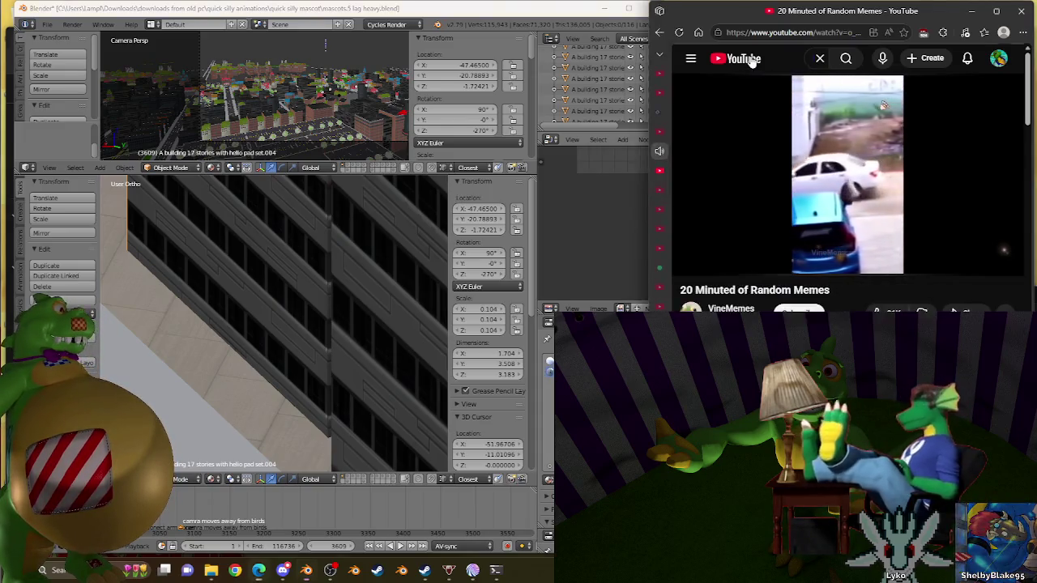
# Play the 'Building the Most Trustworthy Thing' Short from the home feed, then return home
pyautogui.click(752, 62)
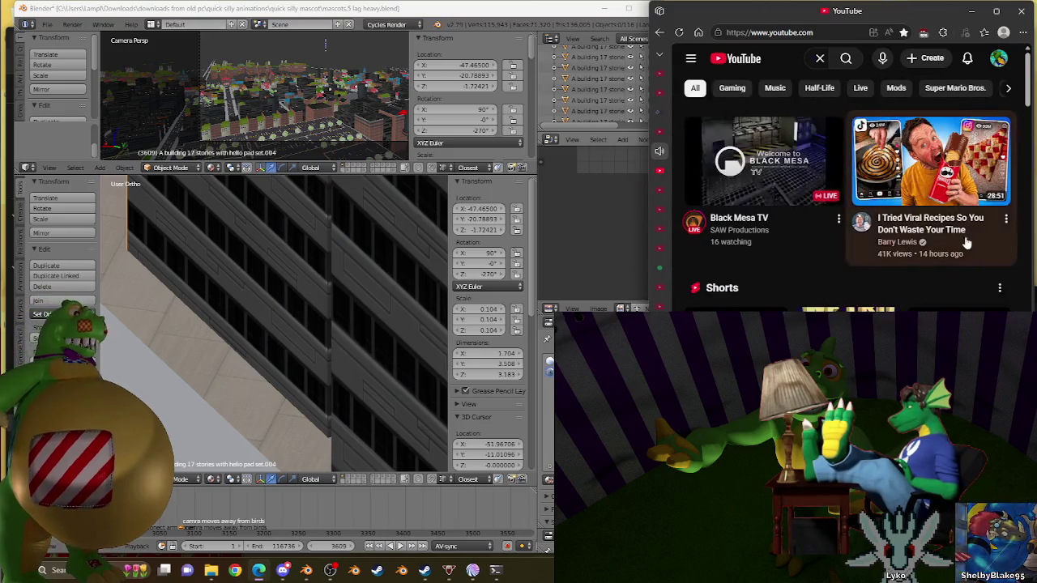
pyautogui.scroll(-3, 1000, 272)
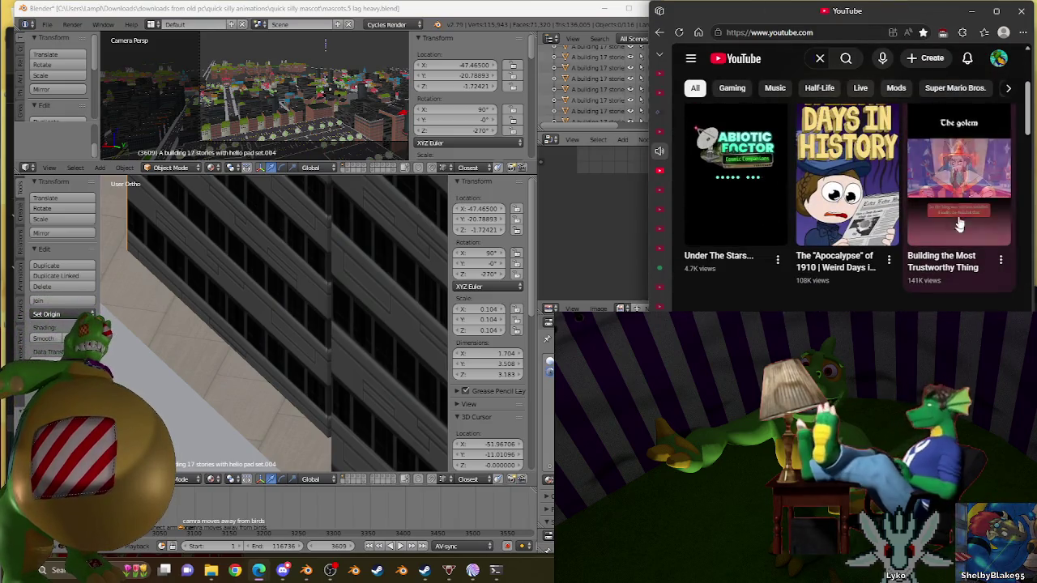
pyautogui.click(942, 184)
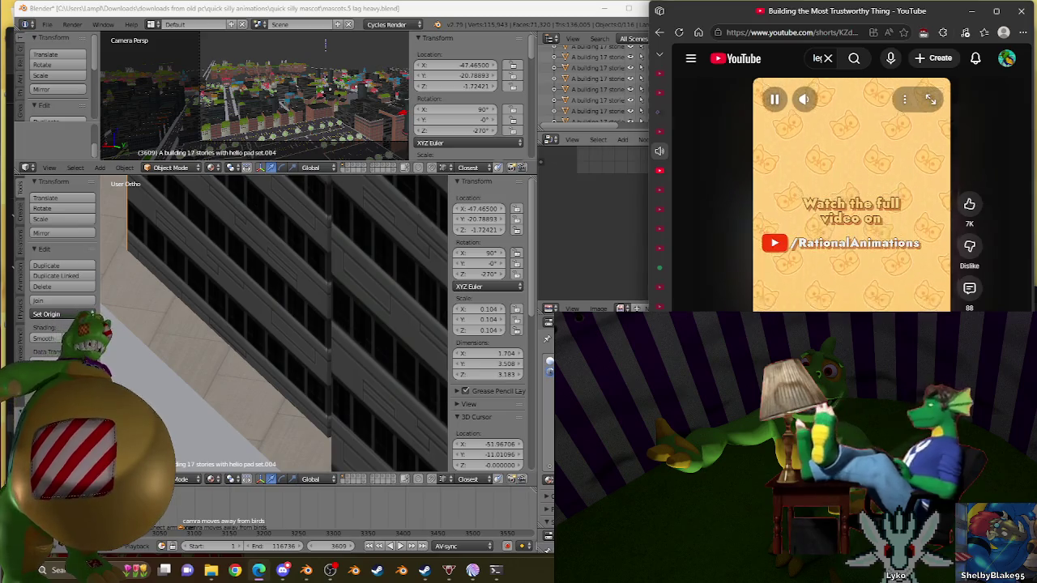
pyautogui.click(736, 58)
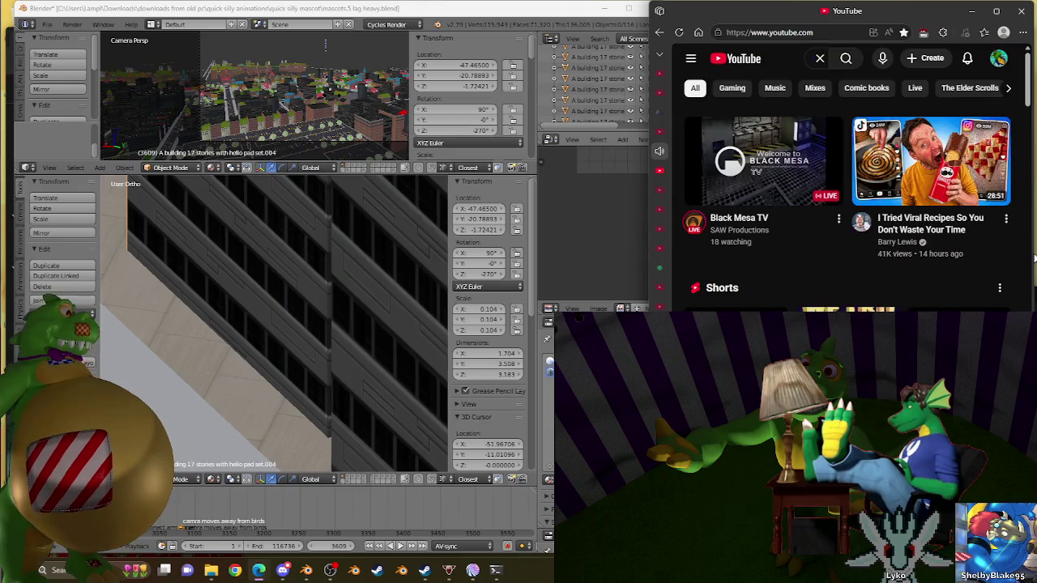
# Browse the home feed and open the video 'BeamNG Prop Hunt but that CLEARLY ain't me'
pyautogui.scroll(-5, 1026, 273)
pyautogui.scroll(1, 1027, 273)
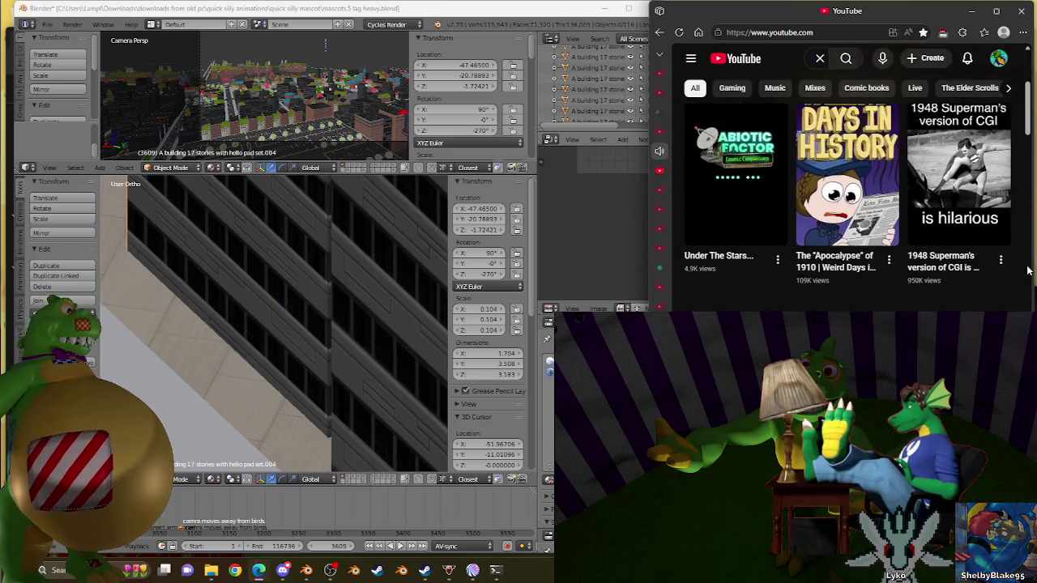
pyautogui.scroll(1, 1027, 273)
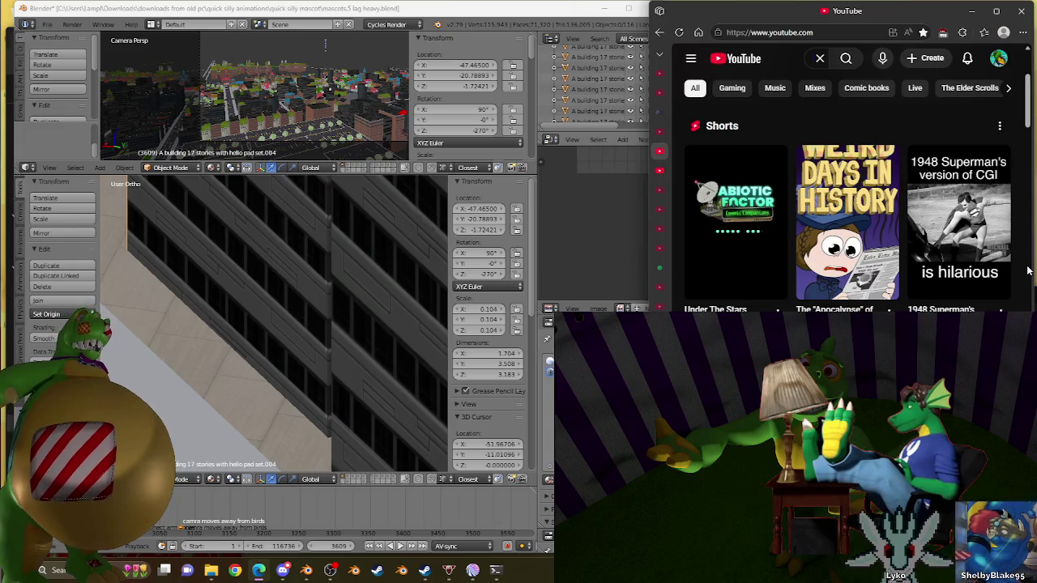
pyautogui.scroll(-3, 1027, 272)
pyautogui.scroll(-3, 1027, 270)
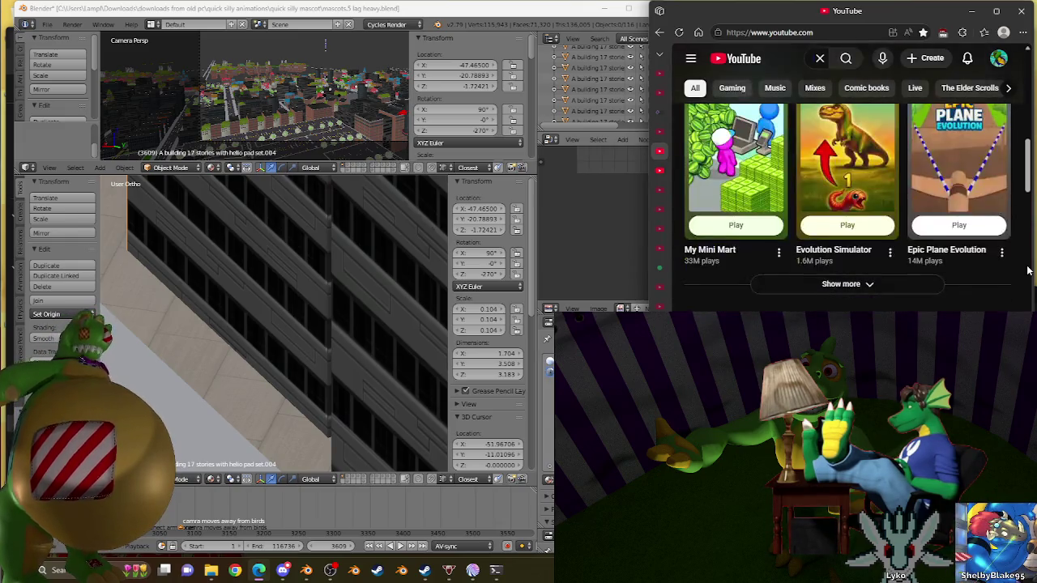
pyautogui.scroll(3, 1027, 268)
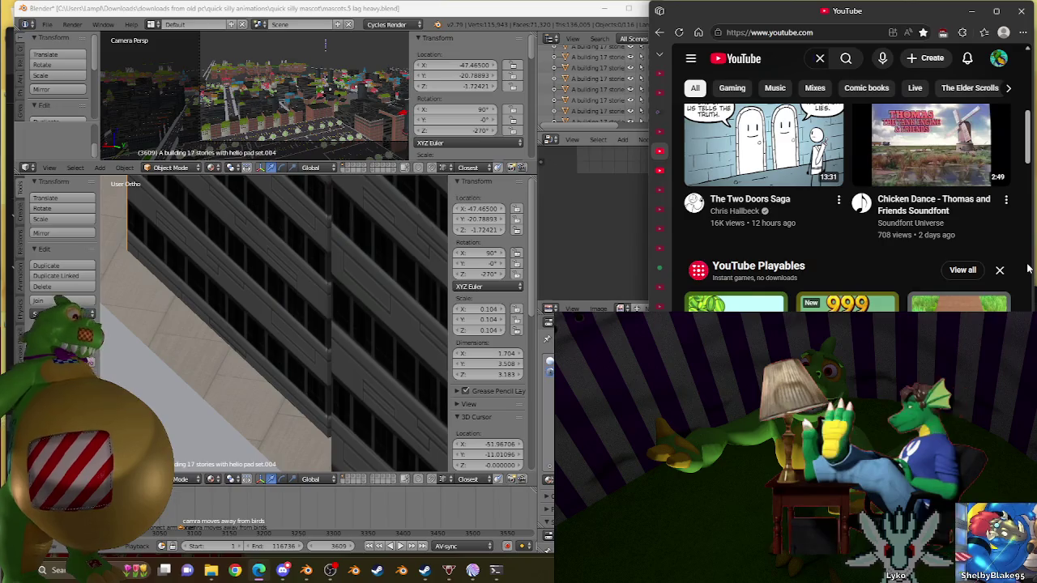
pyautogui.scroll(5, 1027, 268)
pyautogui.scroll(-2, 1026, 268)
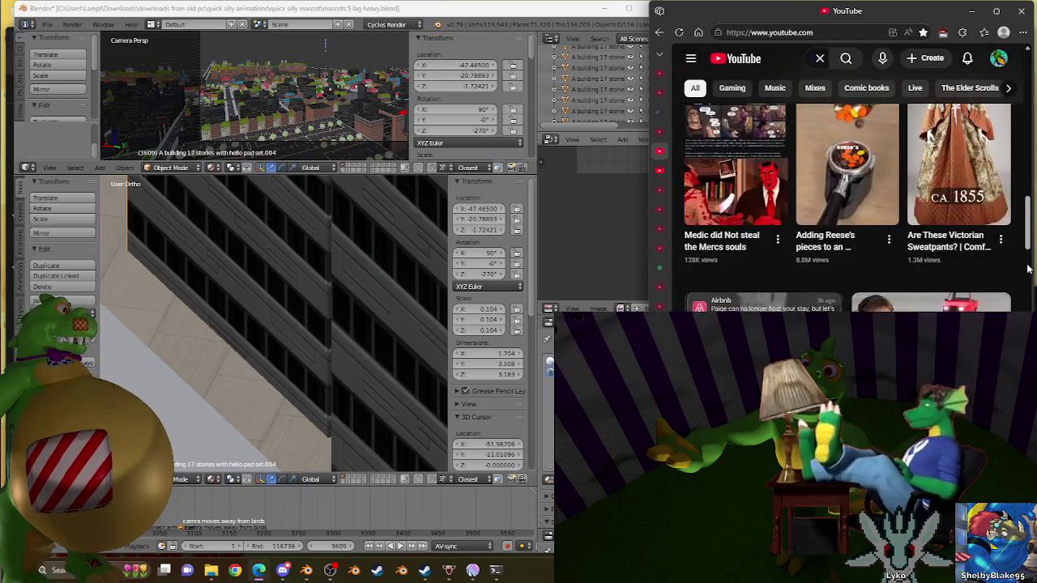
pyautogui.scroll(1, 1027, 268)
pyautogui.scroll(-2, 1027, 268)
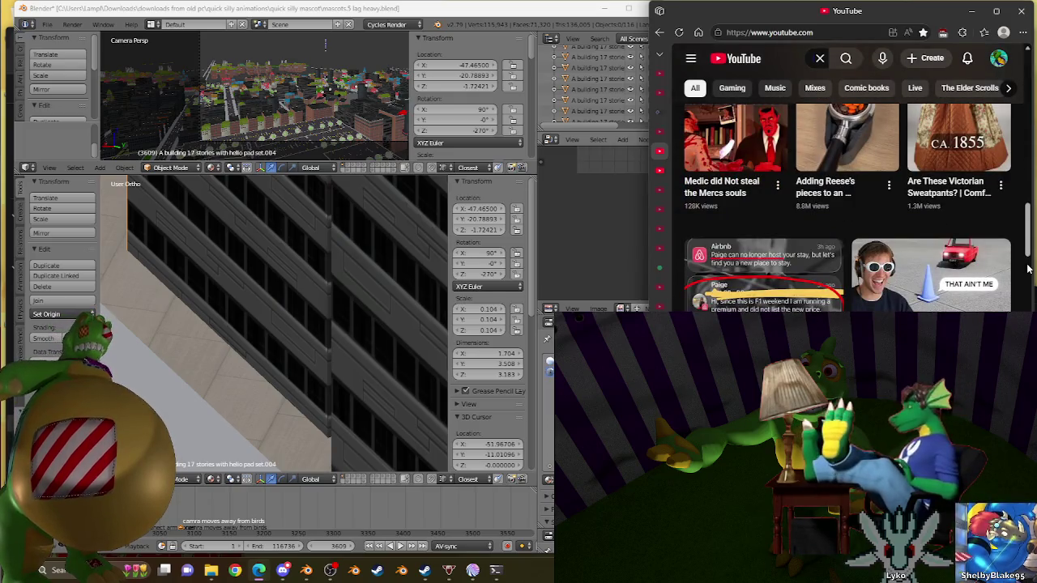
pyautogui.scroll(-1, 1026, 268)
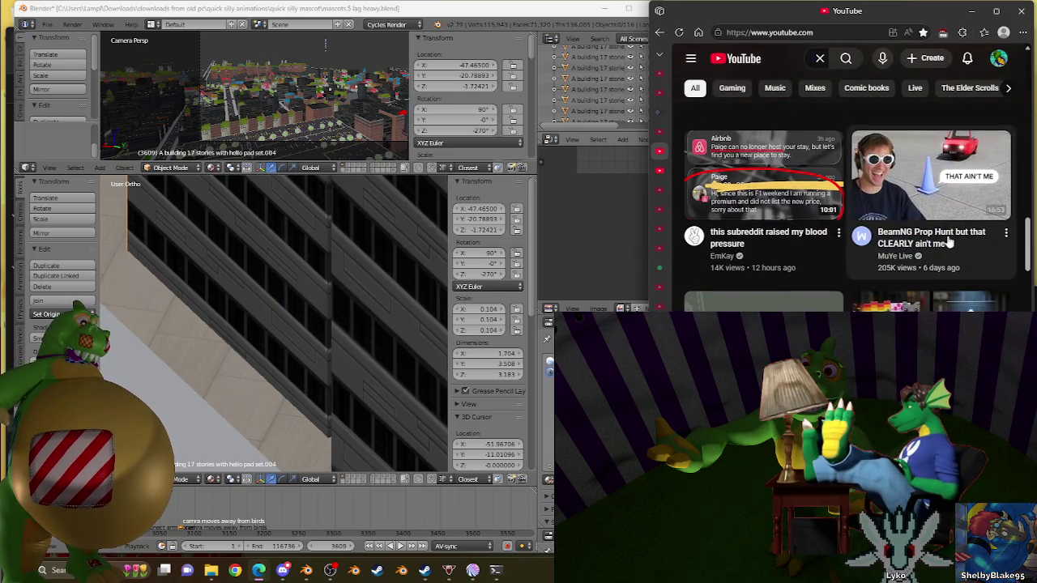
pyautogui.click(924, 171)
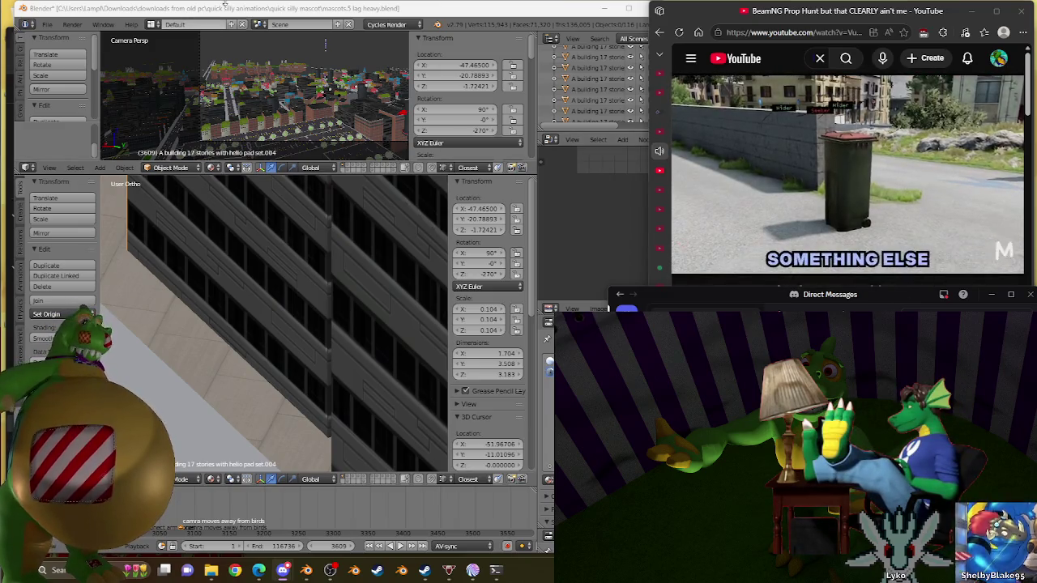
pyautogui.scroll(-5, 276, 312)
# Switch to top view, select the Circle.001 ground mesh and enter Edit Mode
pyautogui.scroll(-3, 276, 312)
pyautogui.moveTo(275, 312); pyautogui.dragTo(205, 334, button='middle')
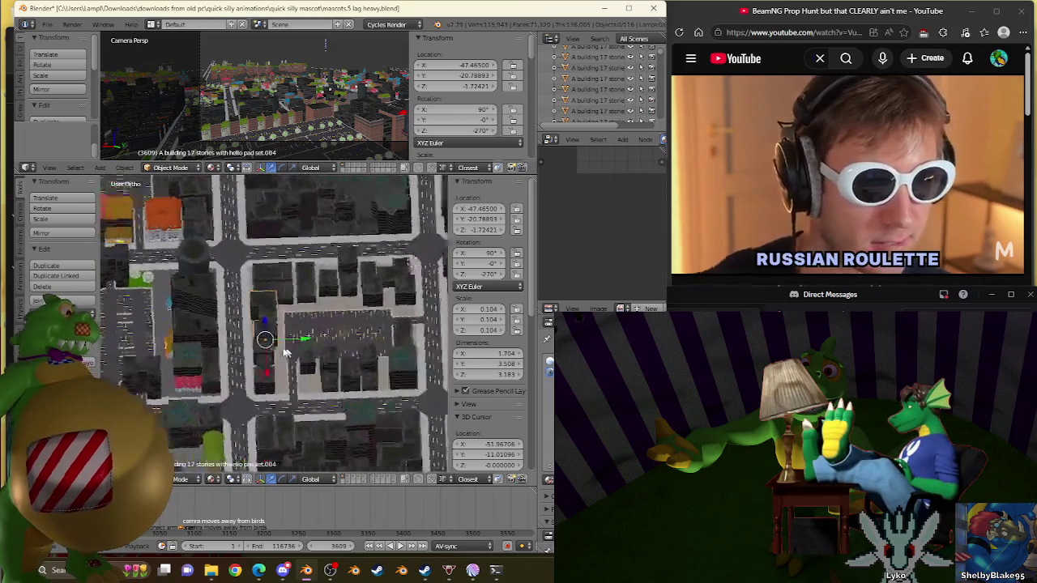
pyautogui.press('KP_7')
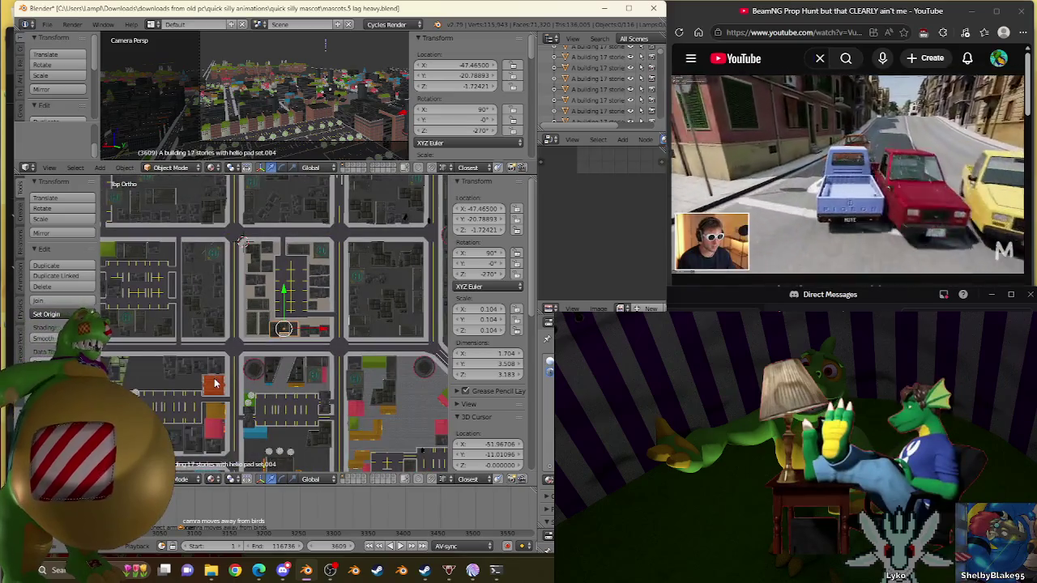
pyautogui.scroll(4, 238, 320)
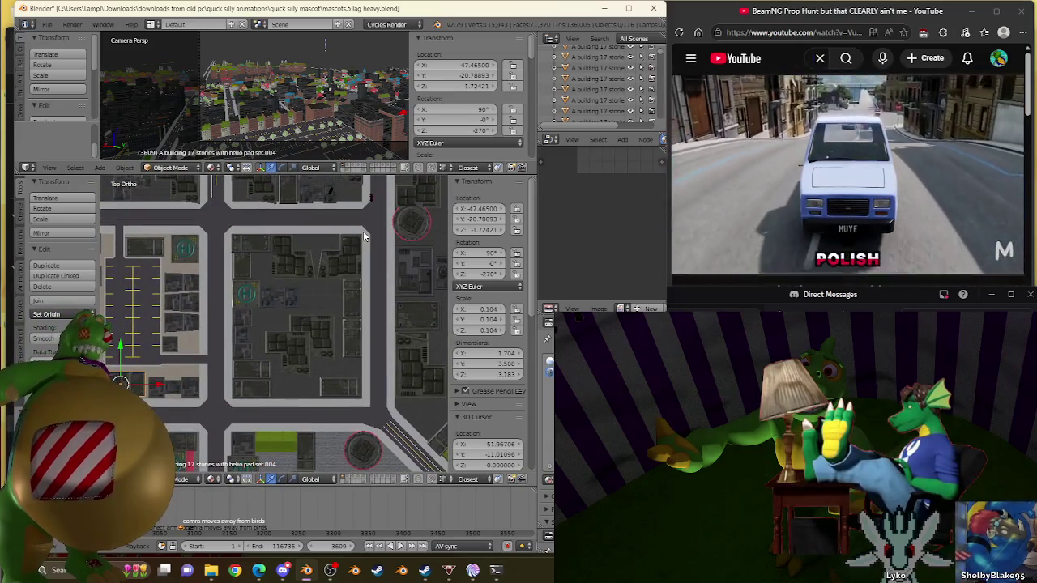
pyautogui.rightClick(363, 231)
pyautogui.press('Tab')
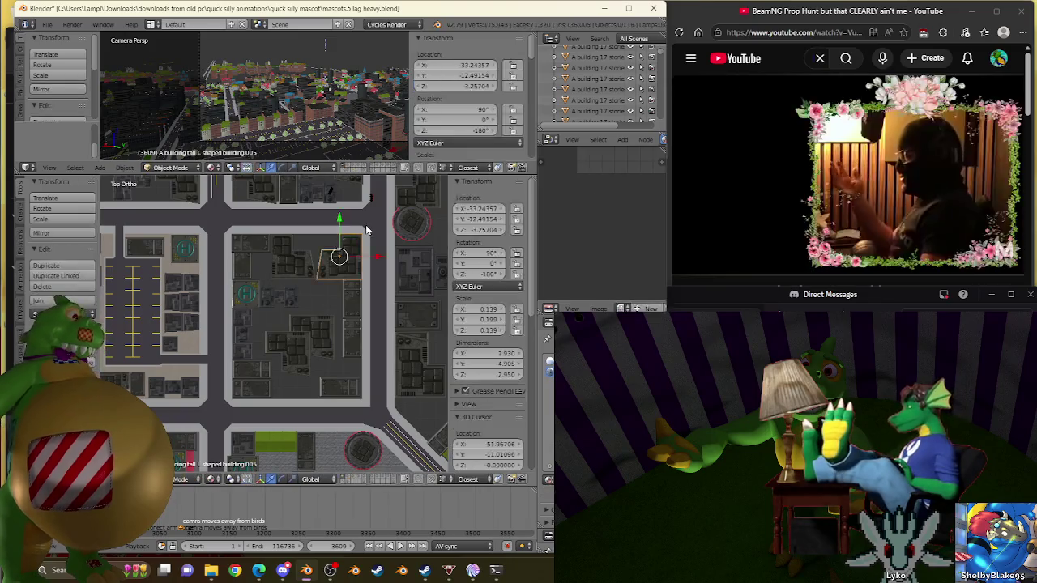
pyautogui.moveTo(364, 234); pyautogui.dragTo(251, 260, button='middle')
pyautogui.scroll(1, 251, 260)
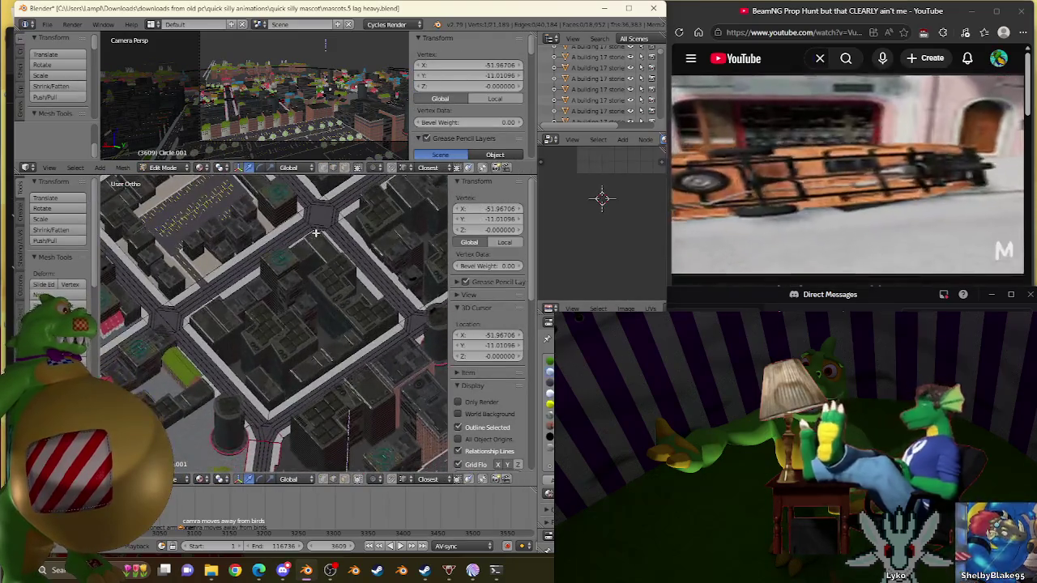
# Mark the street edge beside the helipad tower building as a UV seam
pyautogui.scroll(2, 255, 271)
pyautogui.scroll(1, 258, 279)
pyautogui.scroll(2, 262, 294)
pyautogui.scroll(2, 262, 294)
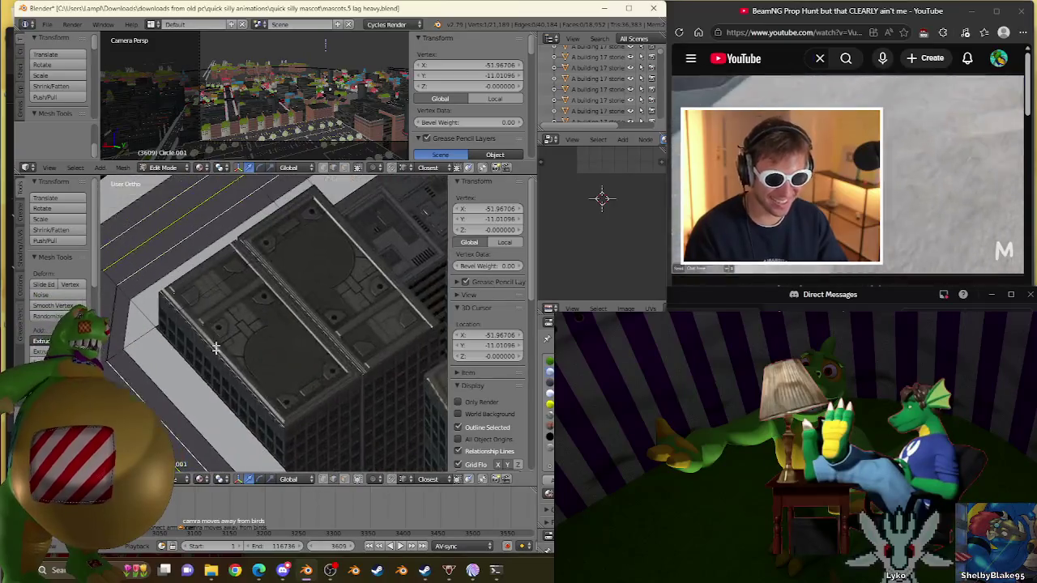
pyautogui.keyDown('shift'); pyautogui.moveTo(216, 340); pyautogui.dragTo(429, 421, button='middle'); pyautogui.keyUp('shift')
pyautogui.scroll(3, 434, 226)
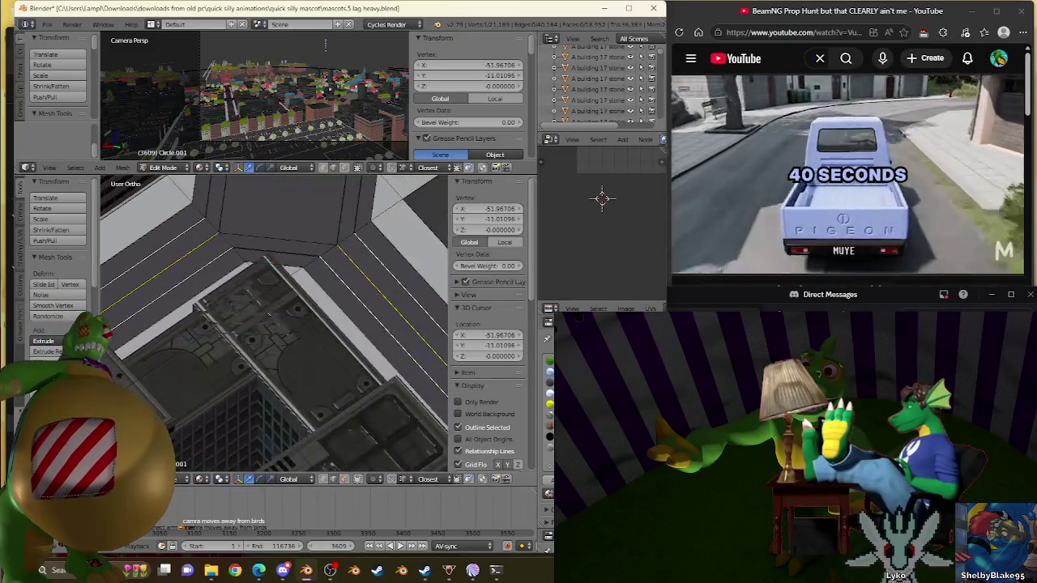
pyautogui.moveTo(434, 226)
pyautogui.mouseDown(button='middle')
pyautogui.moveTo(224, 324)
pyautogui.moveTo(363, 347)
pyautogui.moveTo(271, 291)
pyautogui.moveTo(270, 268)
pyautogui.mouseUp(button='middle')
pyautogui.scroll(2, 363, 347)
pyautogui.scroll(2, 376, 349)
pyautogui.keyDown('shift'); pyautogui.rightClick(271, 256); pyautogui.keyUp('shift')
pyautogui.hotkey('ctrl', 'e')
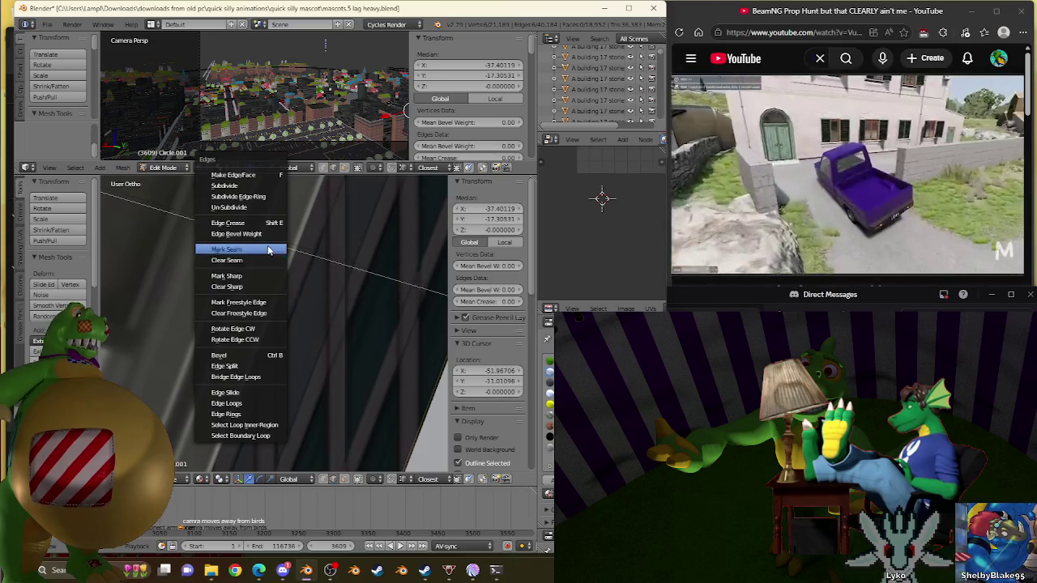
pyautogui.click(267, 248)
# Move the ground vertex at the building corner to a new spot beside the road junction
pyautogui.scroll(-5, 269, 272)
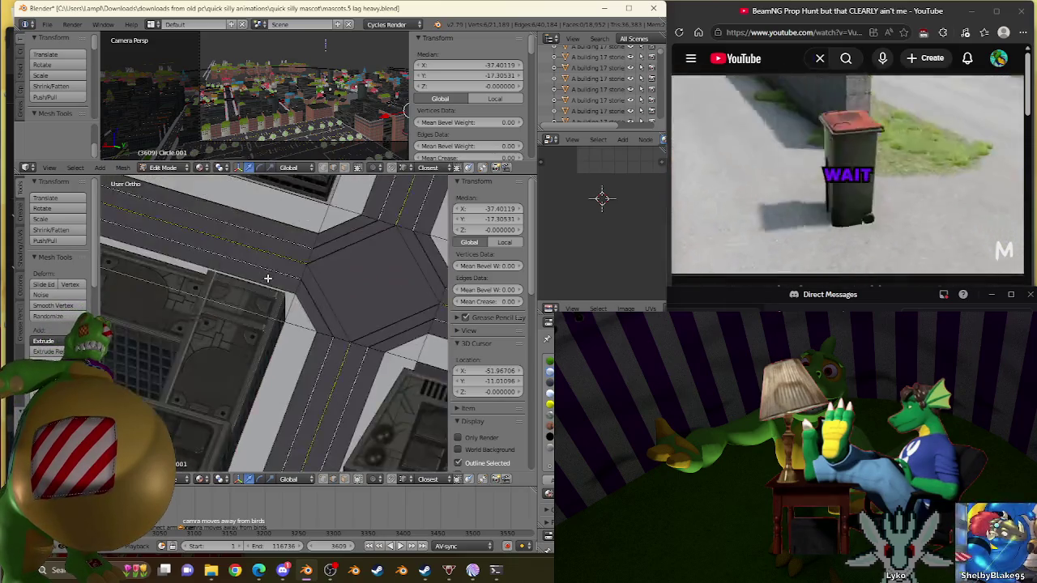
pyautogui.press('KP_7')
pyautogui.scroll(-3, 307, 338)
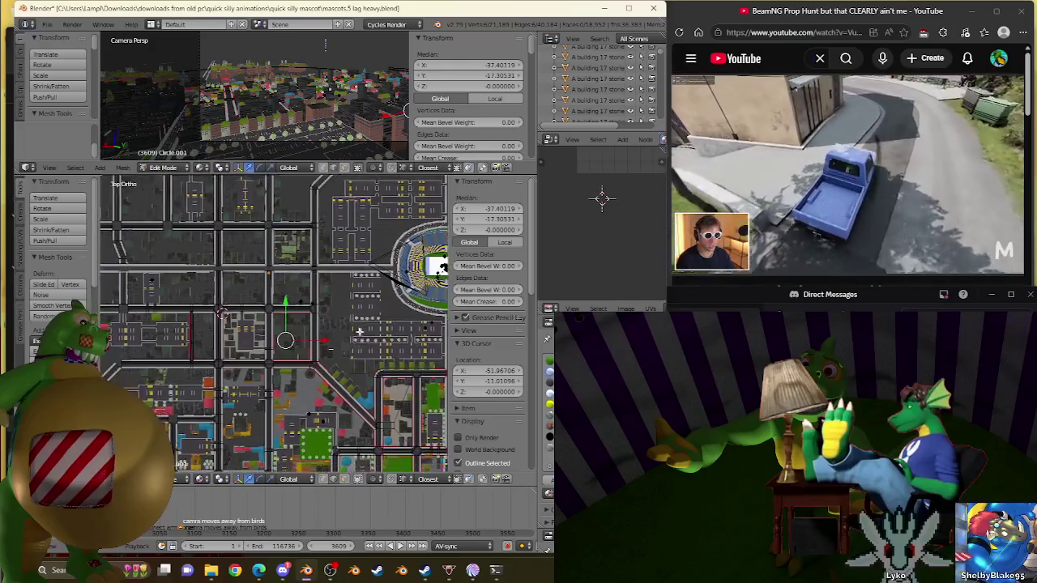
pyautogui.scroll(5, 307, 337)
pyautogui.moveTo(317, 322); pyautogui.dragTo(332, 389, button='middle')
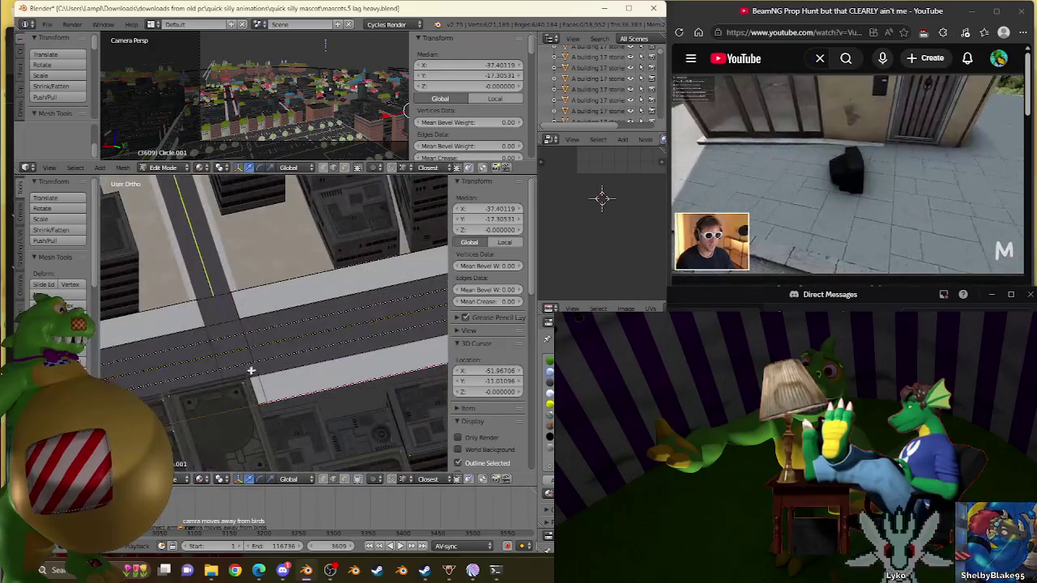
pyautogui.scroll(5, 261, 347)
pyautogui.rightClick(251, 378)
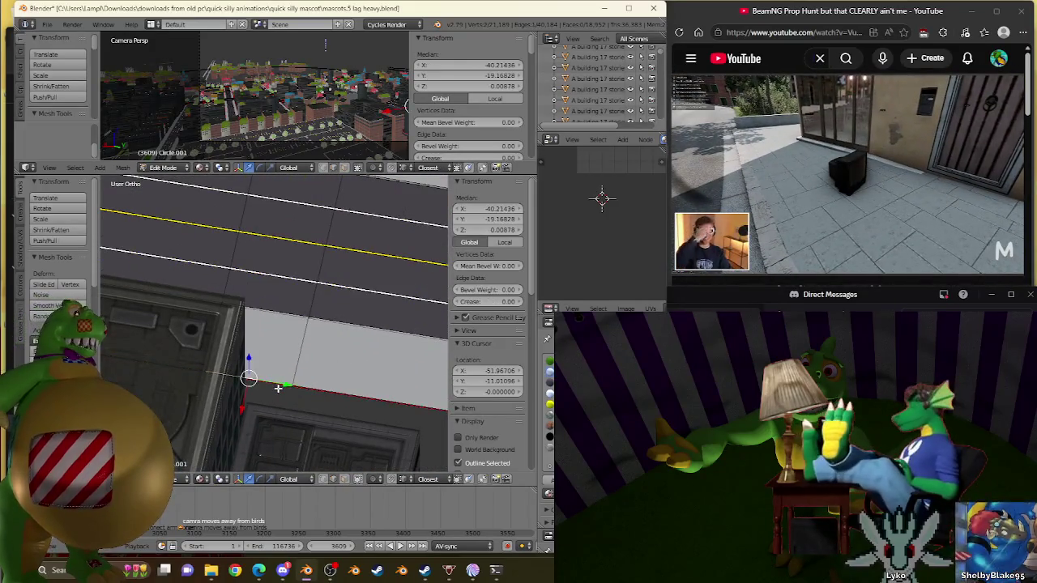
pyautogui.press('KP_7')
pyautogui.scroll(-3, 416, 261)
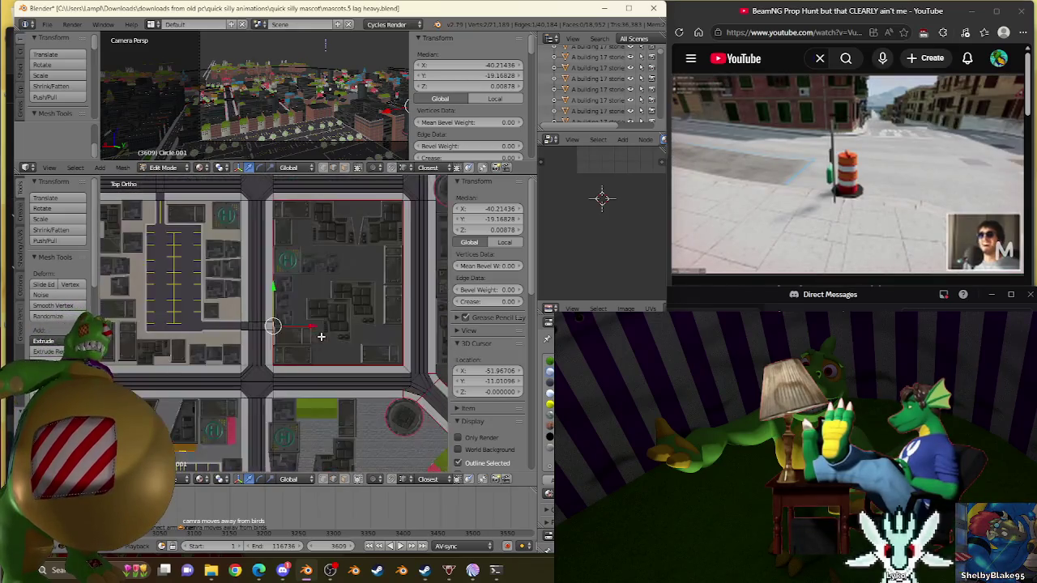
pyautogui.press('g')
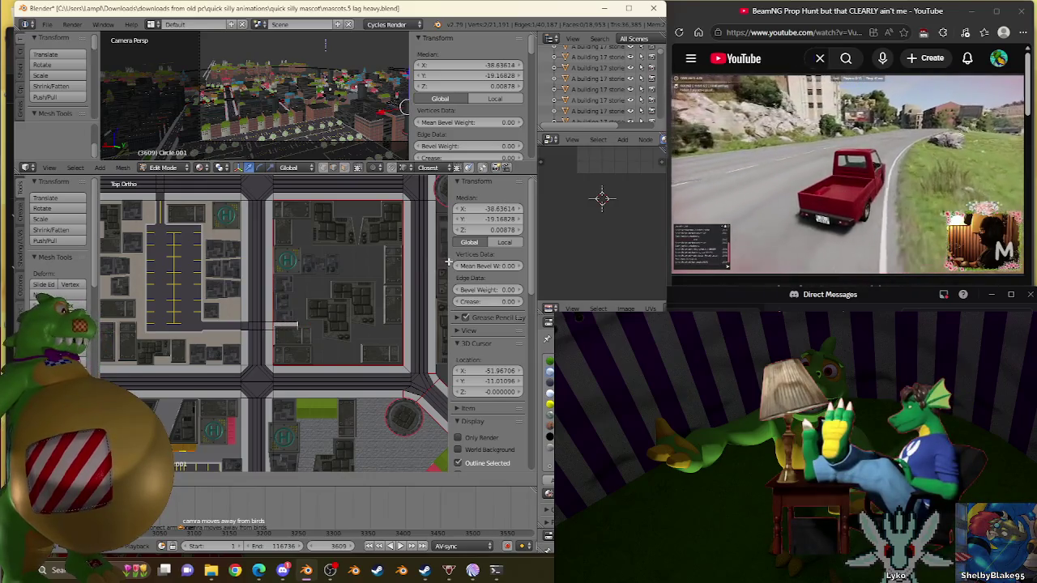
pyautogui.click(112, 262)
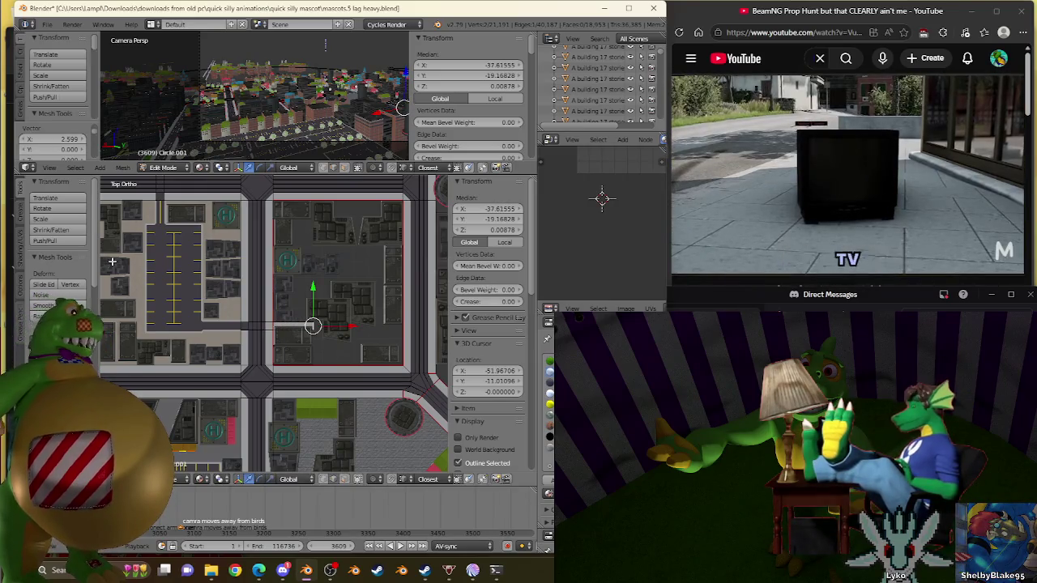
# Clear the seam from the selected edges and select the edge strip between road and block
pyautogui.hotkey('ctrl', 'e')
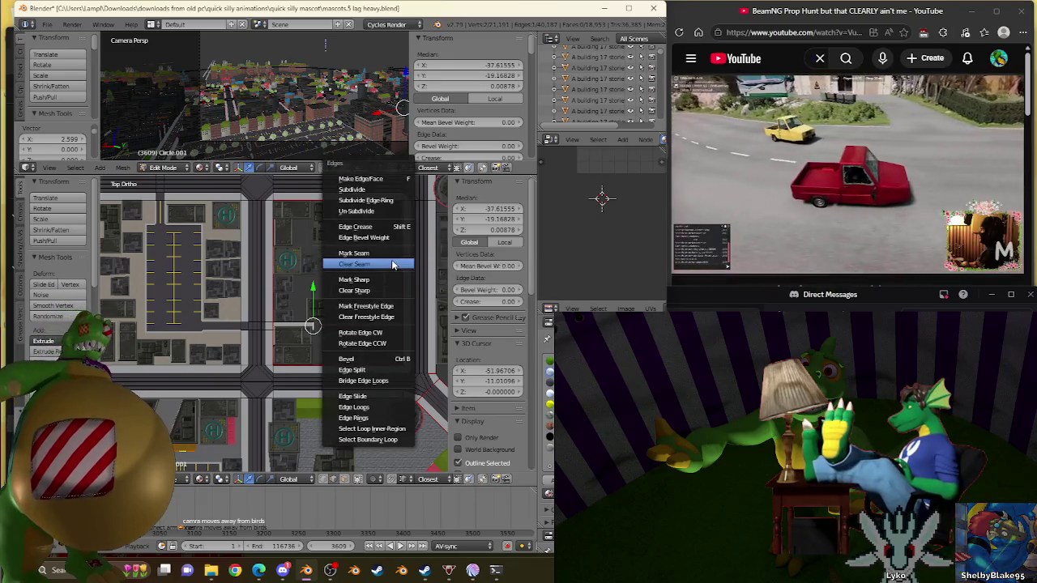
pyautogui.click(392, 261)
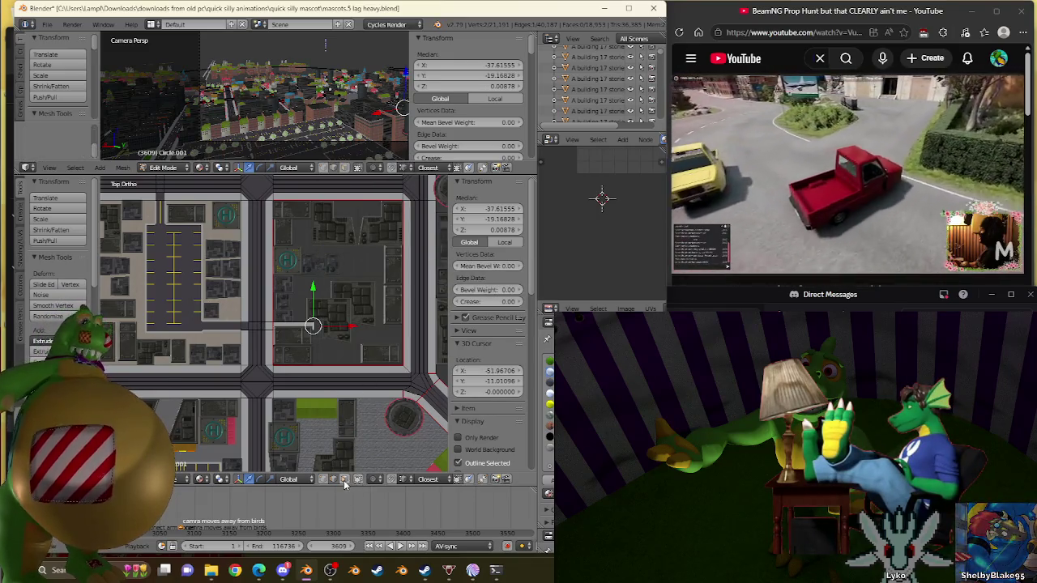
pyautogui.press('a')
pyautogui.scroll(3, 328, 368)
pyautogui.scroll(1, 328, 369)
pyautogui.rightClick(321, 329)
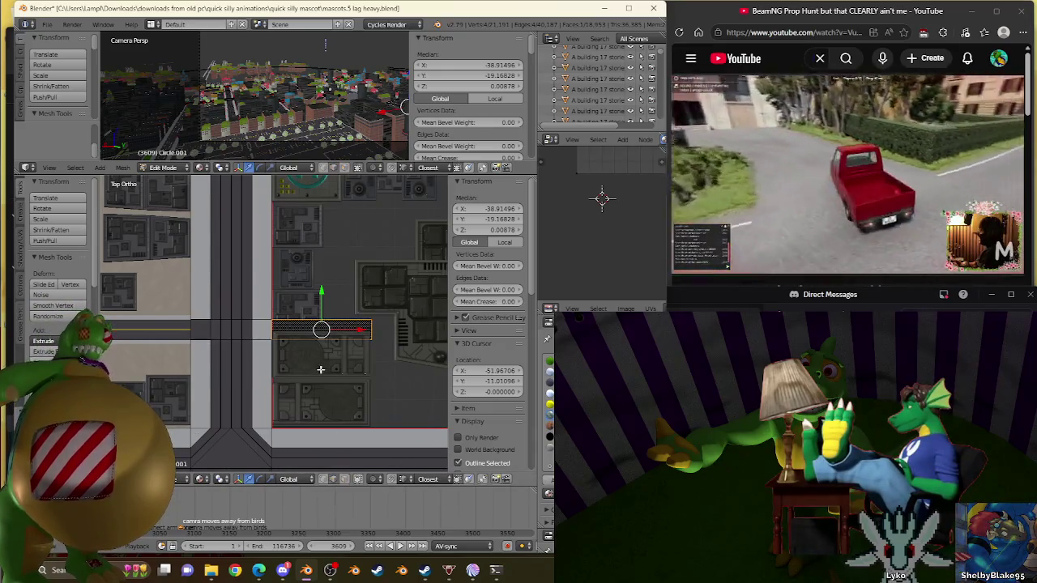
# Select the ground vertices surrounding the gap between the buildings
pyautogui.rightClick(325, 341)
pyautogui.moveTo(324, 341); pyautogui.dragTo(307, 346, button='middle')
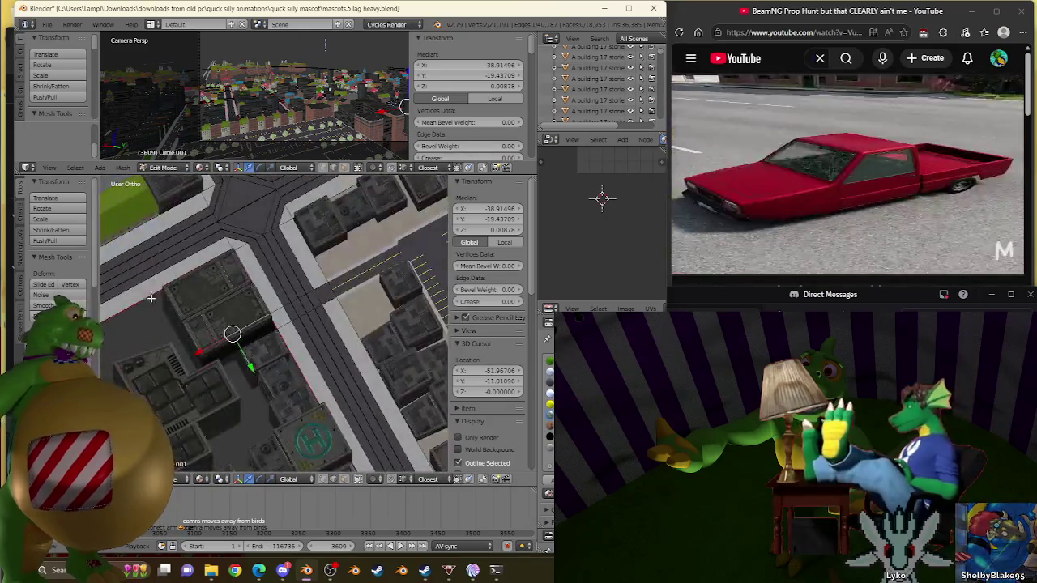
pyautogui.scroll(3, 307, 345)
pyautogui.scroll(2, 309, 361)
pyautogui.scroll(3, 311, 376)
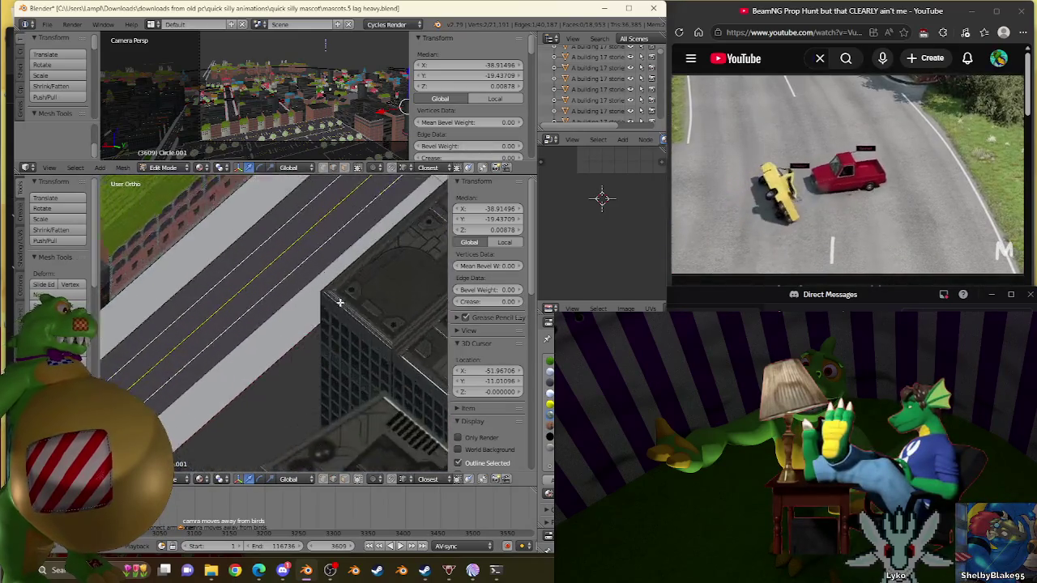
pyautogui.scroll(2, 313, 397)
pyautogui.scroll(1, 324, 393)
pyautogui.rightClick(364, 389)
pyautogui.scroll(3, 385, 384)
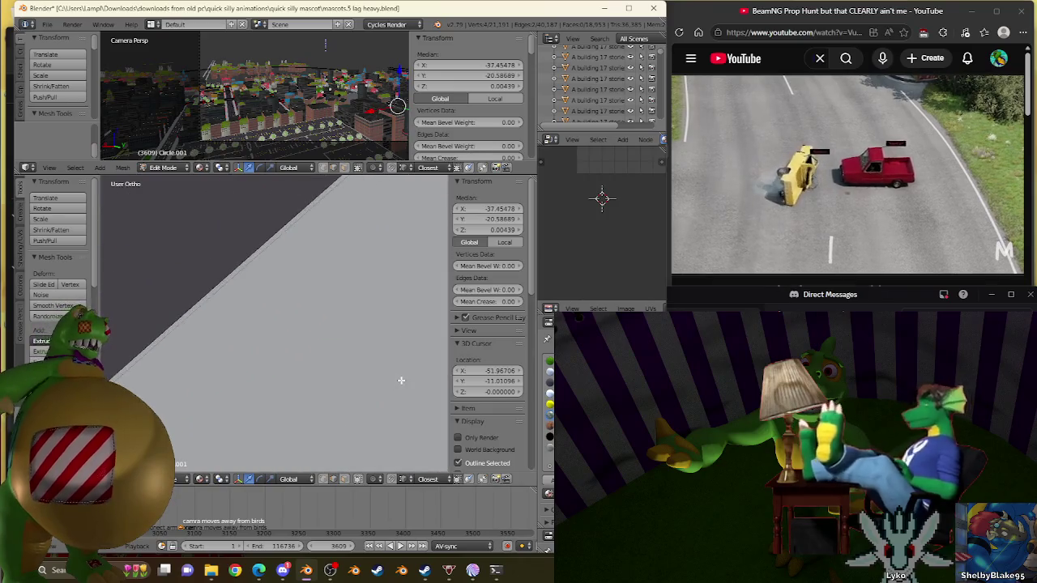
pyautogui.scroll(-3, 401, 378)
pyautogui.scroll(-4, 402, 378)
pyautogui.scroll(-3, 401, 378)
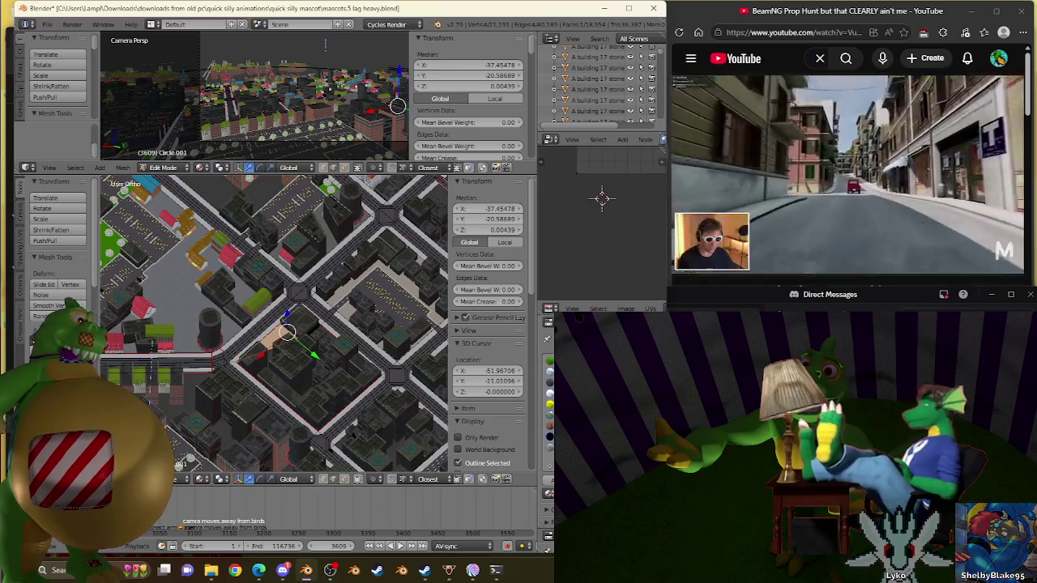
pyautogui.scroll(3, 349, 346)
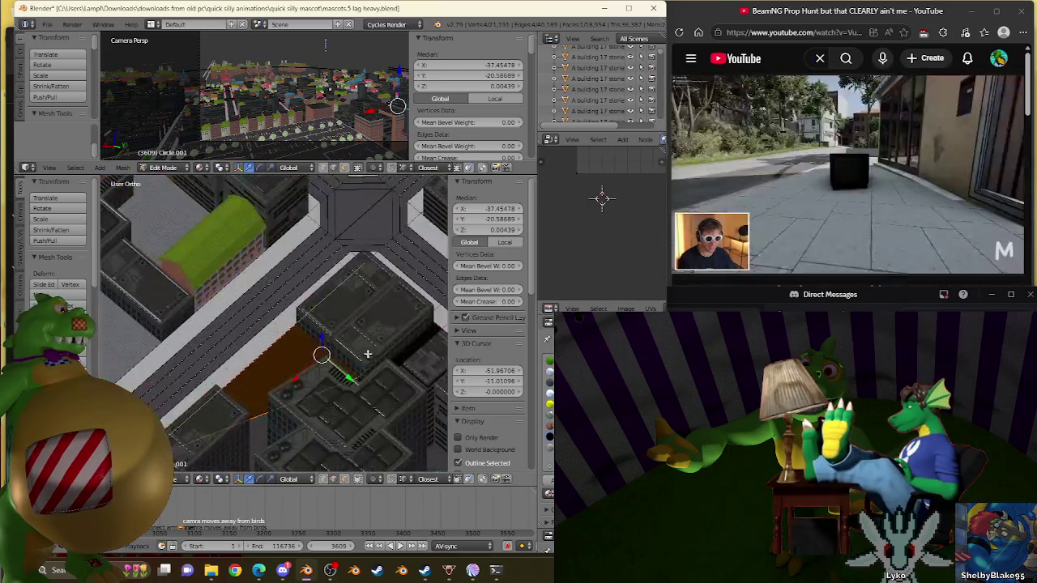
pyautogui.rightClick(410, 353)
# Fill the selected vertices with a new face, then check it from an angled overview
pyautogui.scroll(-3, 324, 332)
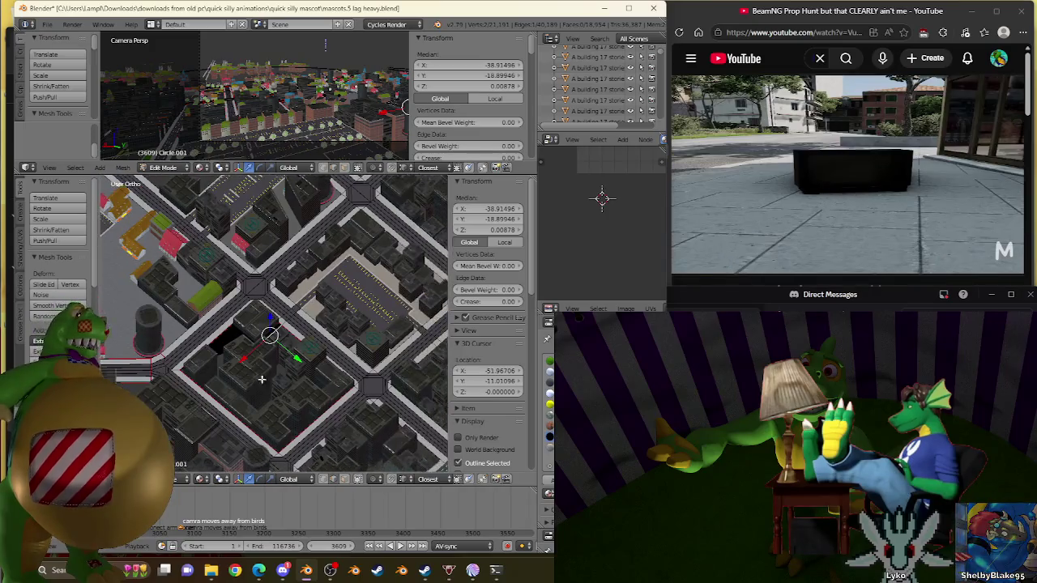
pyautogui.moveTo(379, 391); pyautogui.dragTo(340, 405, button='middle')
pyautogui.scroll(2, 309, 416)
pyautogui.scroll(2, 309, 417)
pyautogui.scroll(2, 235, 299)
pyautogui.moveTo(236, 299)
pyautogui.mouseDown(button='middle')
pyautogui.moveTo(213, 331)
pyautogui.moveTo(292, 321)
pyautogui.moveTo(266, 315)
pyautogui.moveTo(242, 350)
pyautogui.moveTo(341, 237)
pyautogui.mouseUp(button='middle')
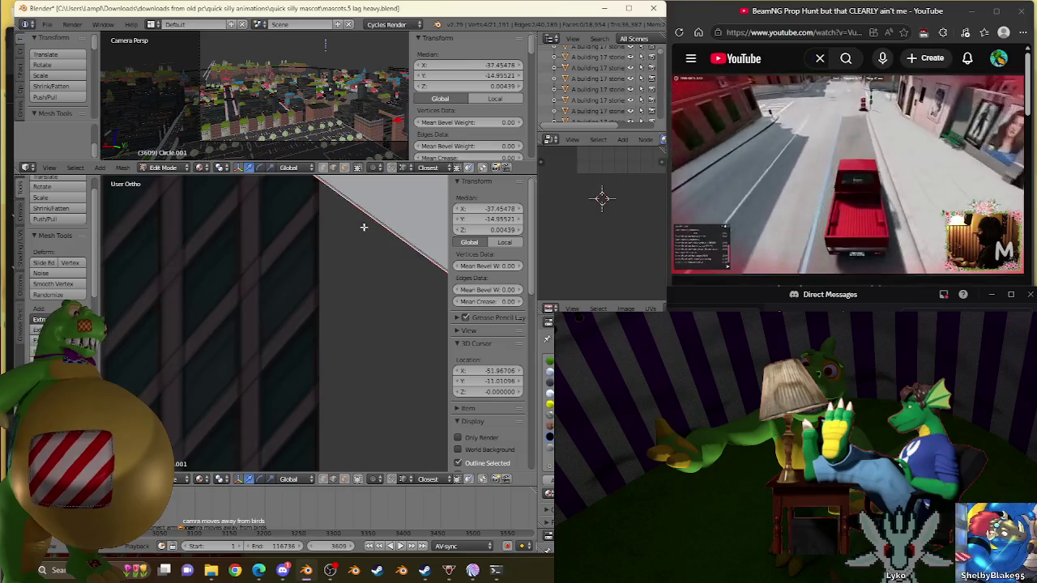
pyautogui.press('f')
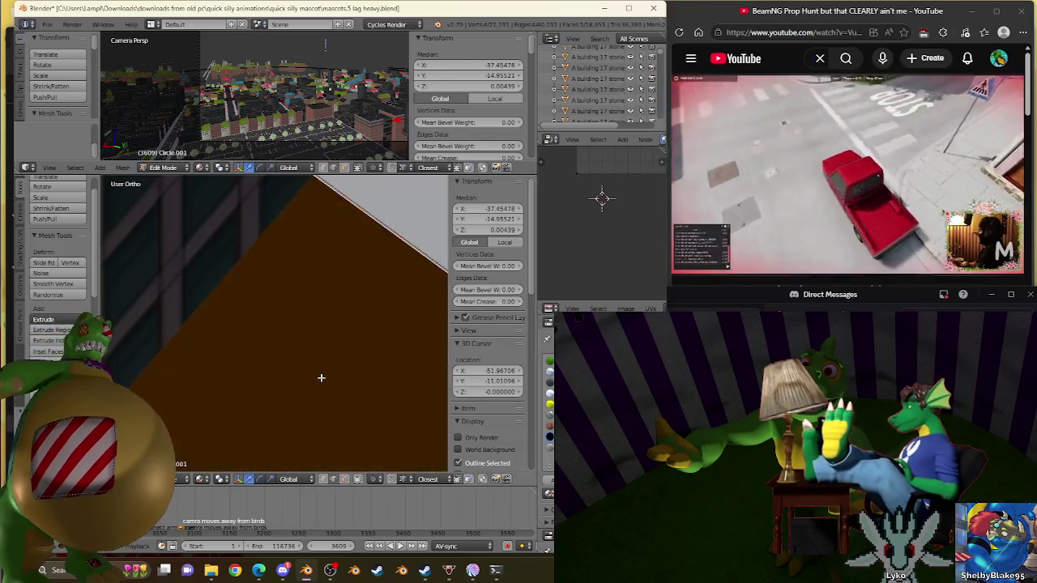
pyautogui.scroll(-5, 321, 378)
pyautogui.moveTo(316, 380)
pyautogui.mouseDown(button='middle')
pyautogui.moveTo(275, 357)
pyautogui.moveTo(197, 359)
pyautogui.mouseUp(button='middle')
pyautogui.scroll(2, 264, 351)
pyautogui.scroll(2, 196, 362)
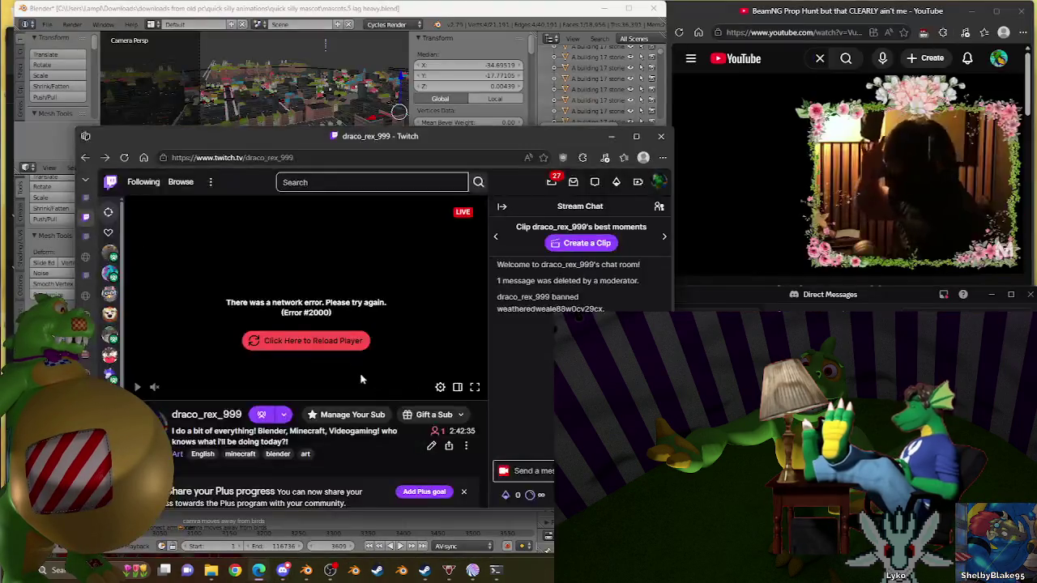
# Reload the stalled Twitch player, glance at the viewer list, then minimize the browser
pyautogui.click(326, 340)
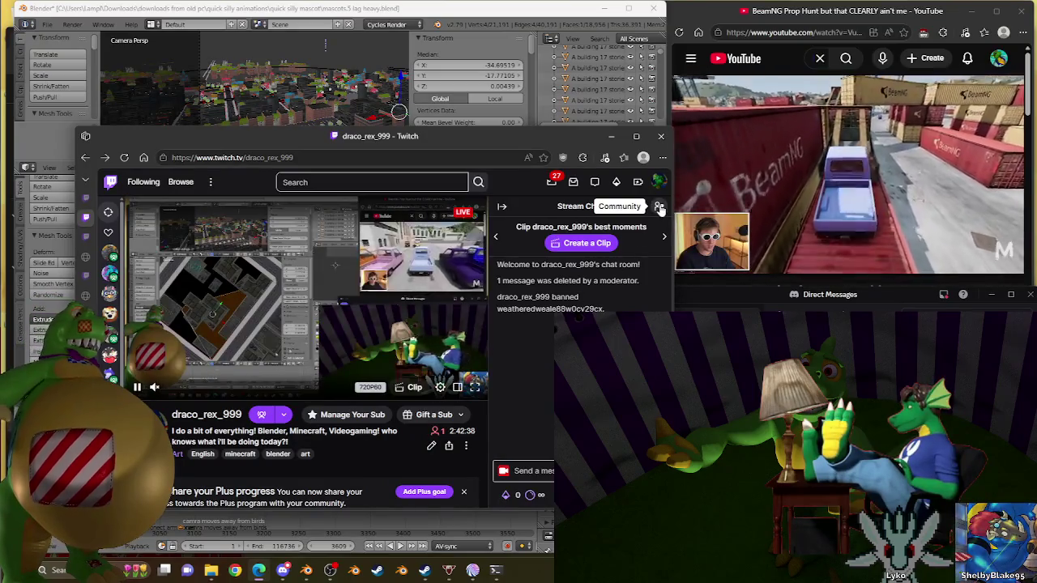
pyautogui.click(658, 207)
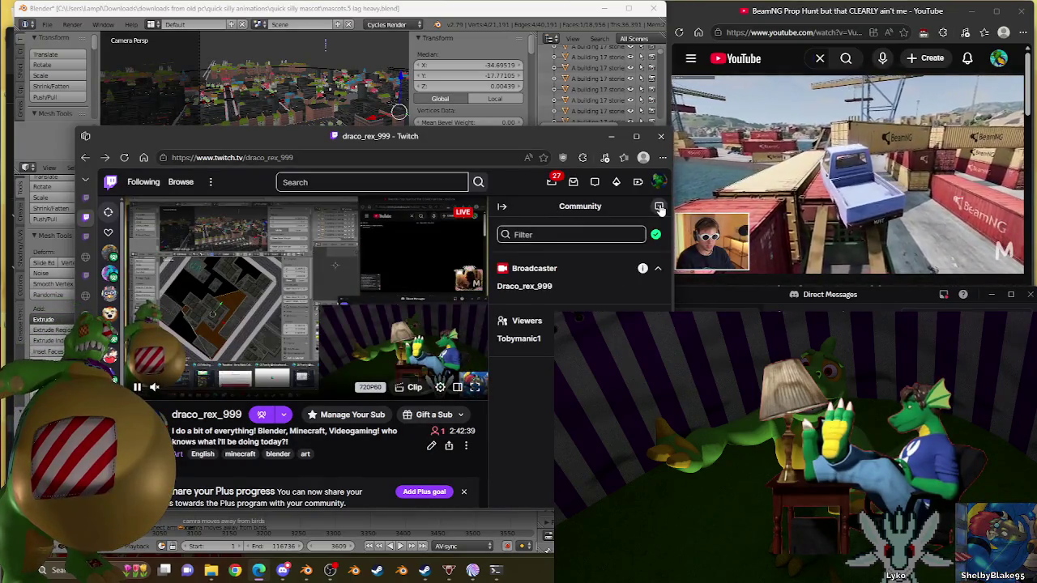
pyautogui.click(660, 208)
pyautogui.click(610, 136)
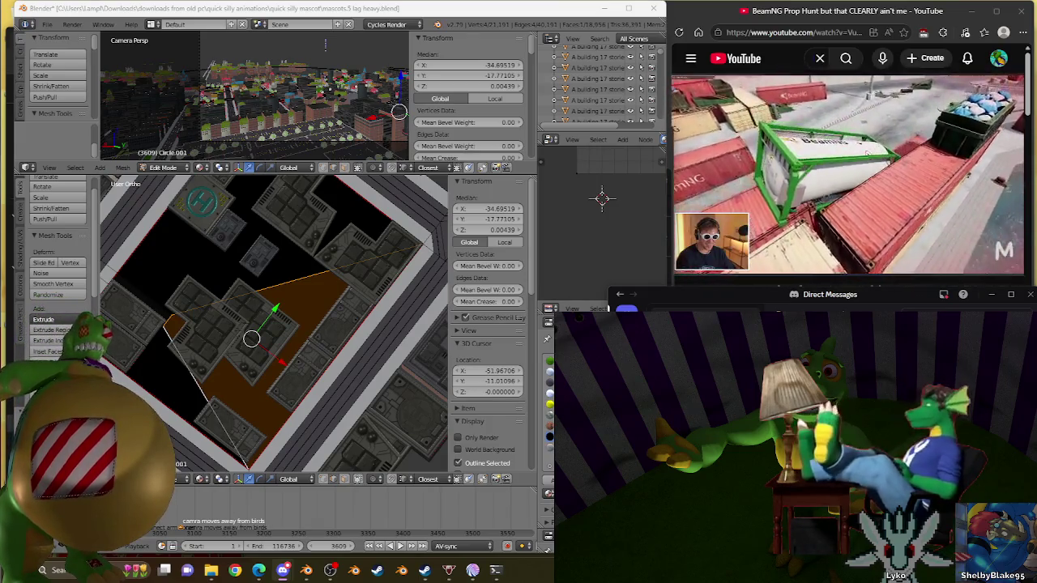
# Unwrap the large ground face between the buildings
pyautogui.click(364, 13)
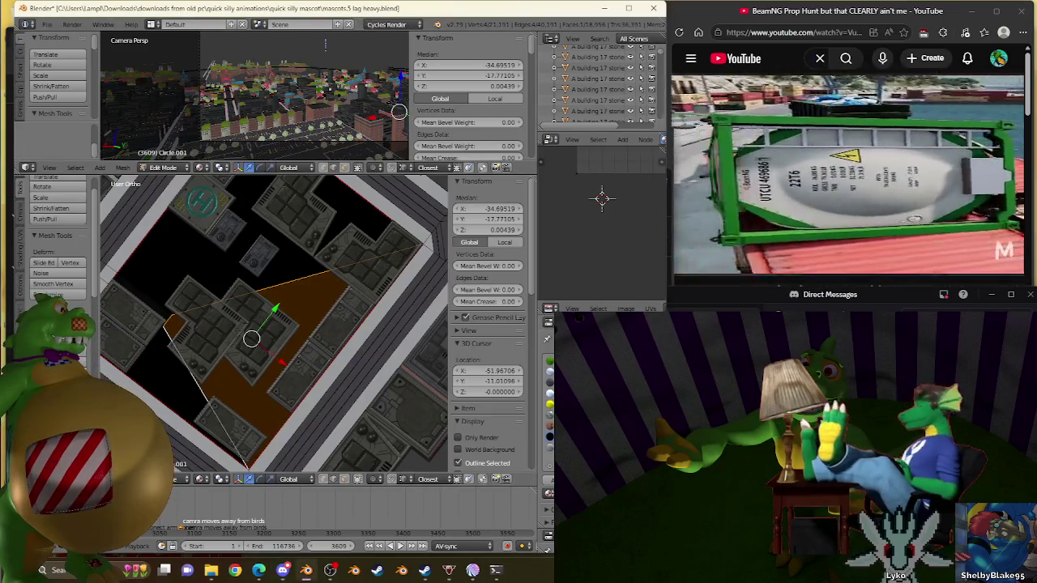
pyautogui.keyDown('shift'); pyautogui.rightClick(261, 290); pyautogui.keyUp('shift')
pyautogui.press('u')
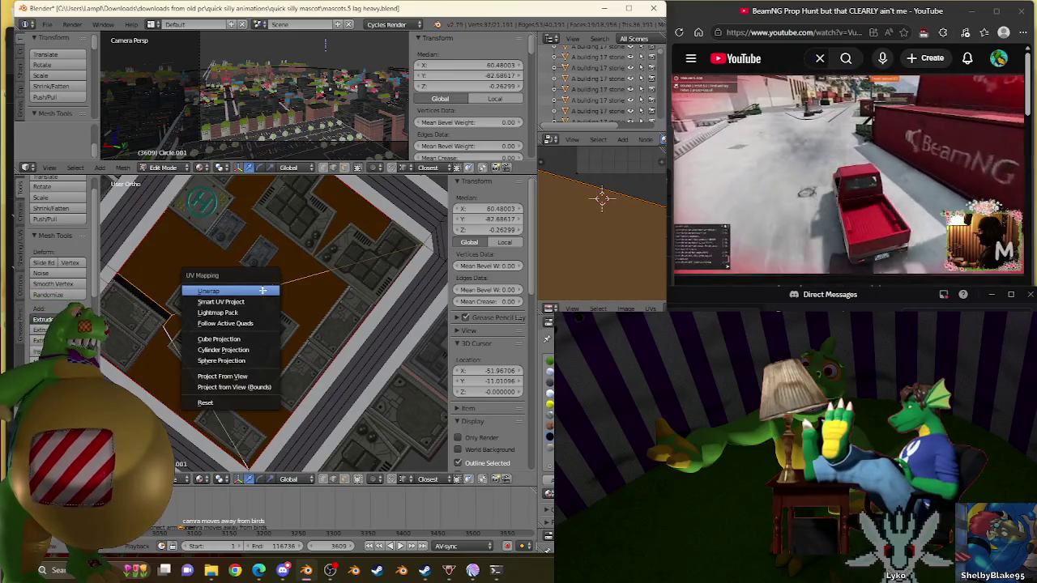
pyautogui.click(261, 292)
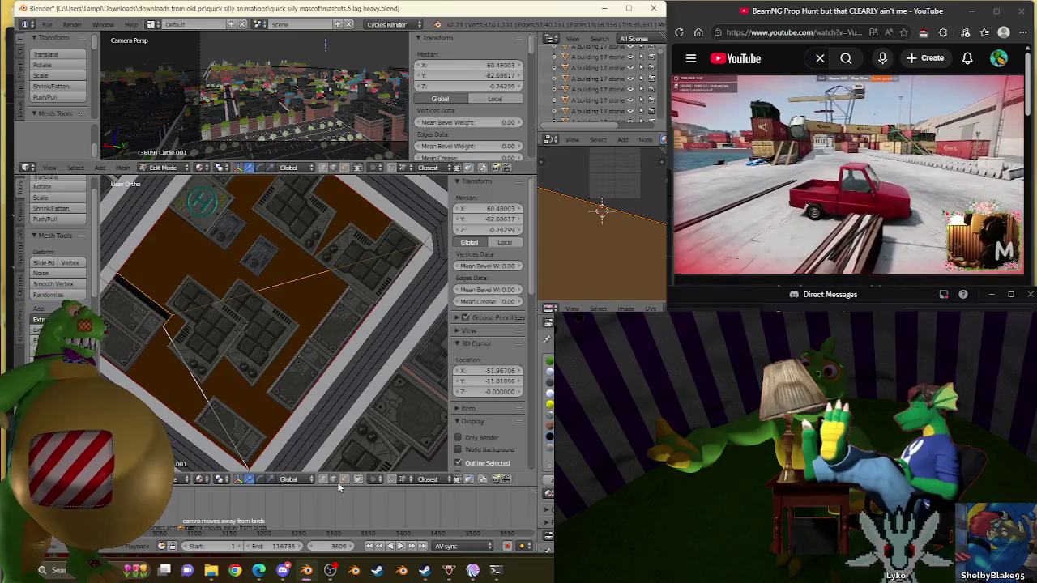
# Select all five ground faces between the buildings and unwrap them together
pyautogui.rightClick(140, 297)
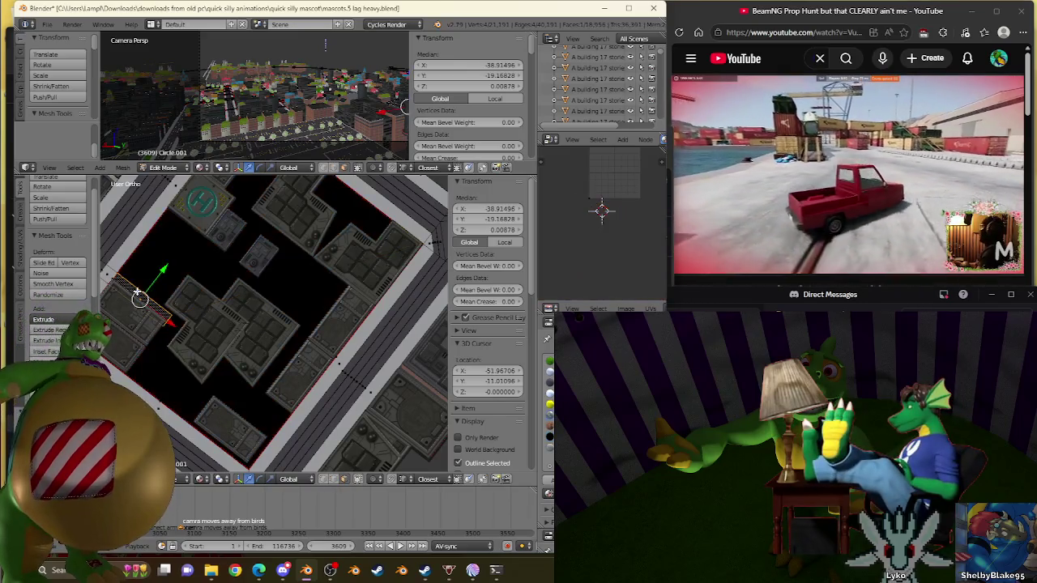
pyautogui.keyDown('shift'); pyautogui.rightClick(167, 353); pyautogui.keyUp('shift')
pyautogui.keyDown('shift'); pyautogui.rightClick(219, 335); pyautogui.keyUp('shift')
pyautogui.keyDown('shift'); pyautogui.rightClick(257, 239); pyautogui.keyUp('shift')
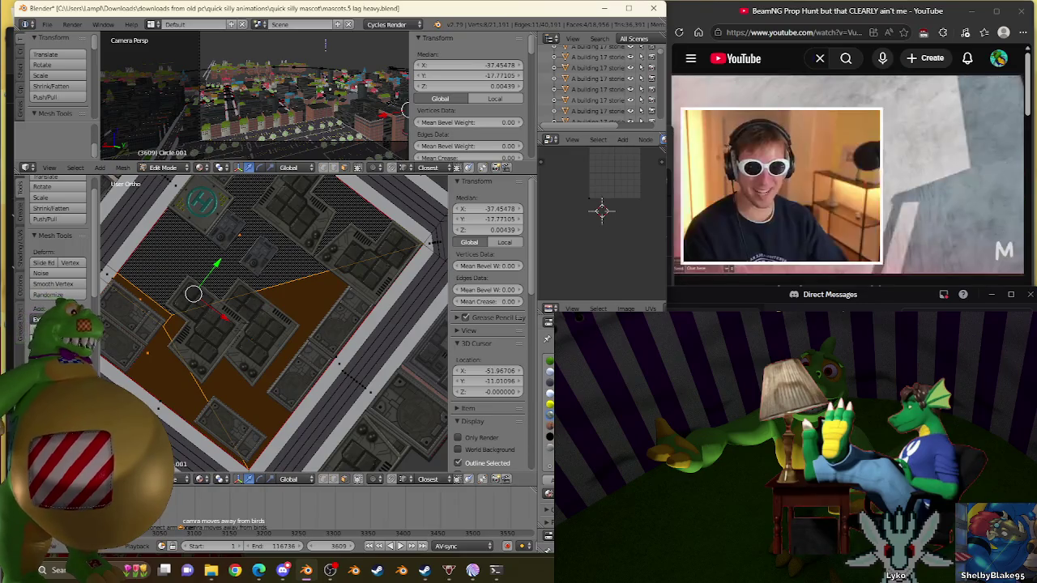
pyautogui.keyDown('shift'); pyautogui.rightClick(332, 304); pyautogui.keyUp('shift')
pyautogui.press('u')
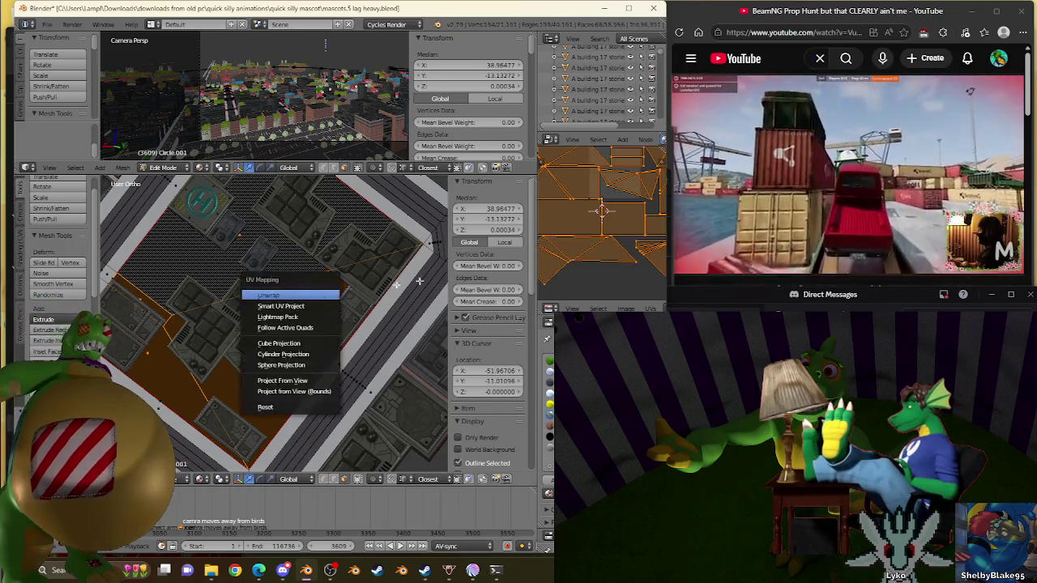
pyautogui.press('Return')
# Scale all the UV islands up by 15 and return to Object Mode
pyautogui.press('a')
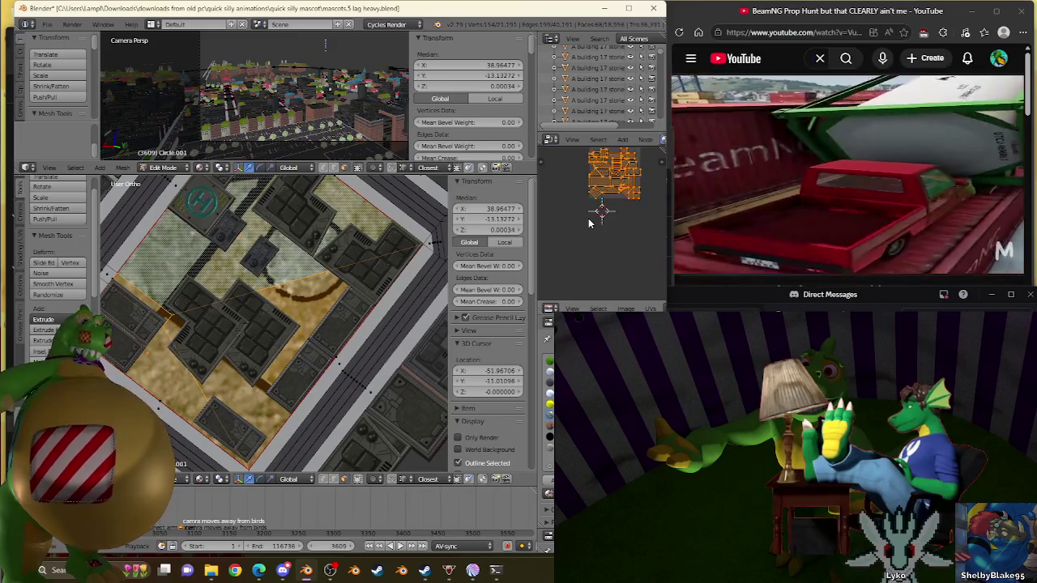
pyautogui.write('20')
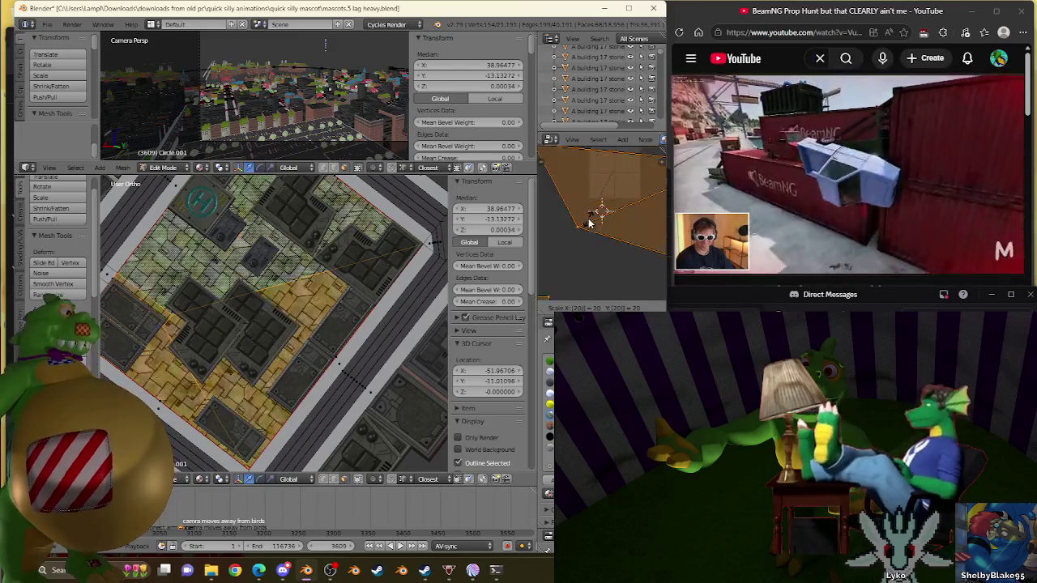
pyautogui.press('BackSpace')
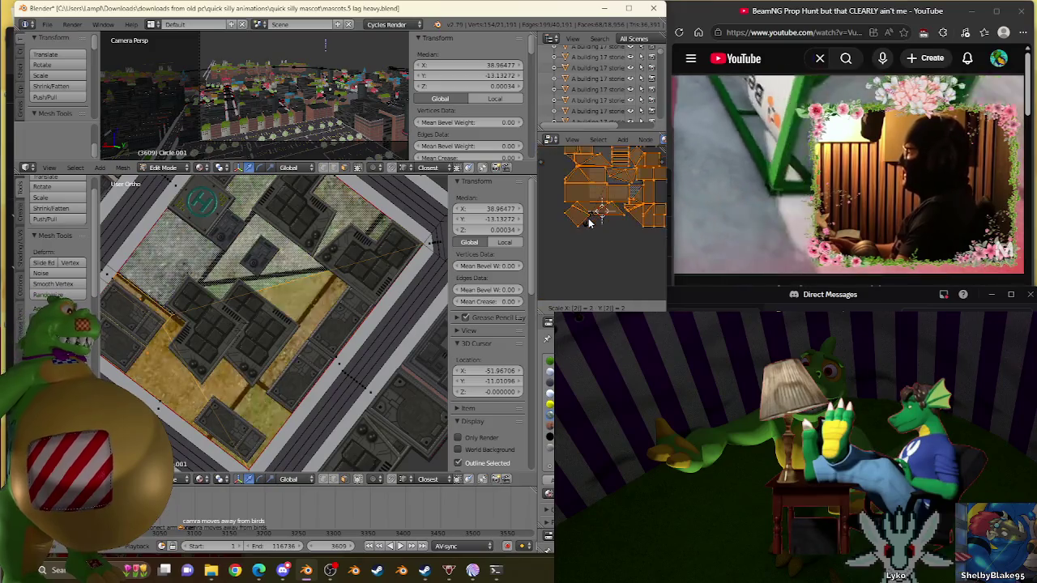
pyautogui.press('Escape')
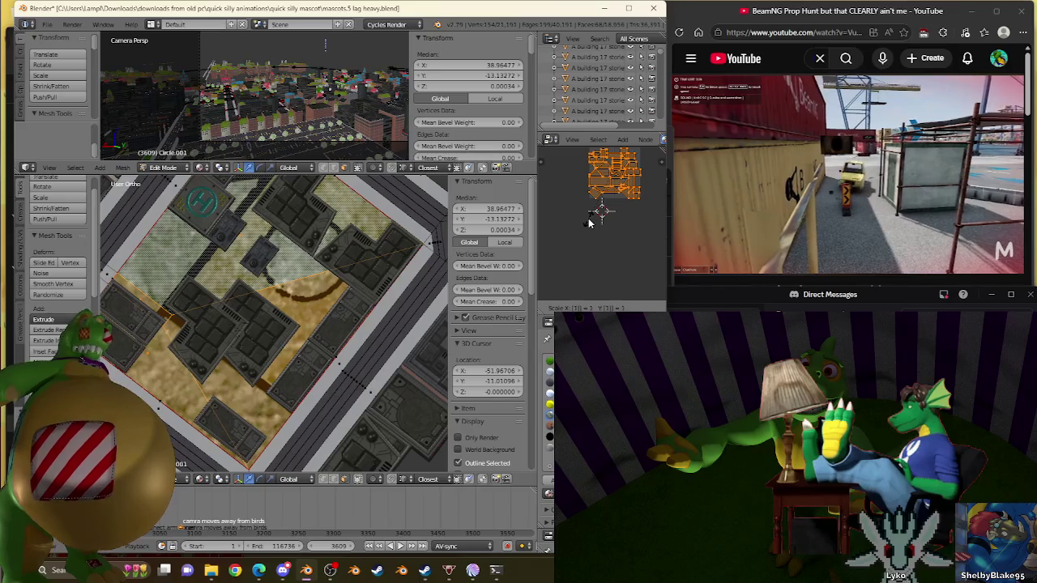
pyautogui.write('5')
pyautogui.press('Return')
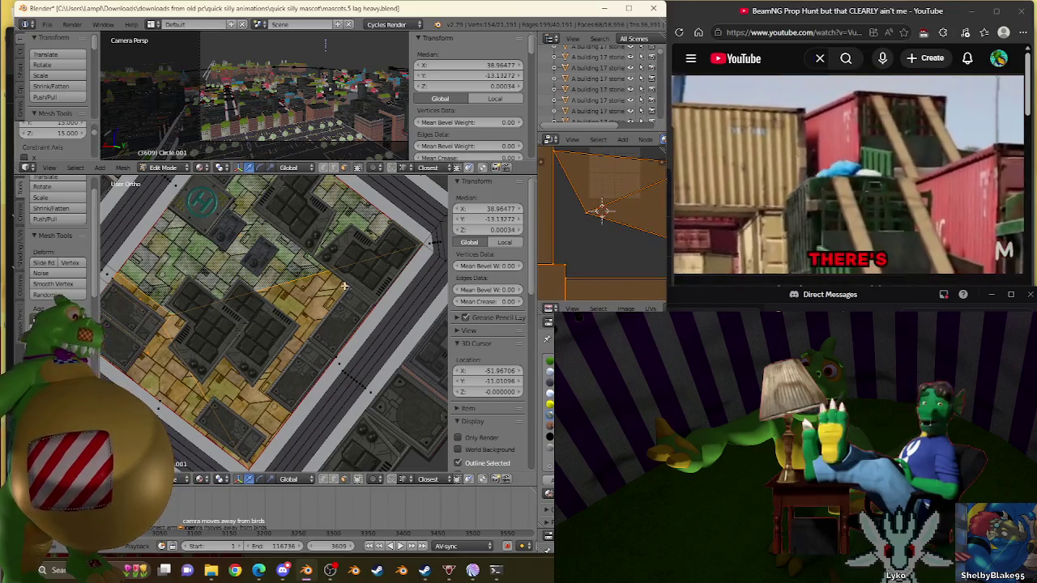
pyautogui.press('Tab')
pyautogui.scroll(-3, 341, 287)
pyautogui.scroll(-3, 324, 308)
pyautogui.scroll(-2, 300, 324)
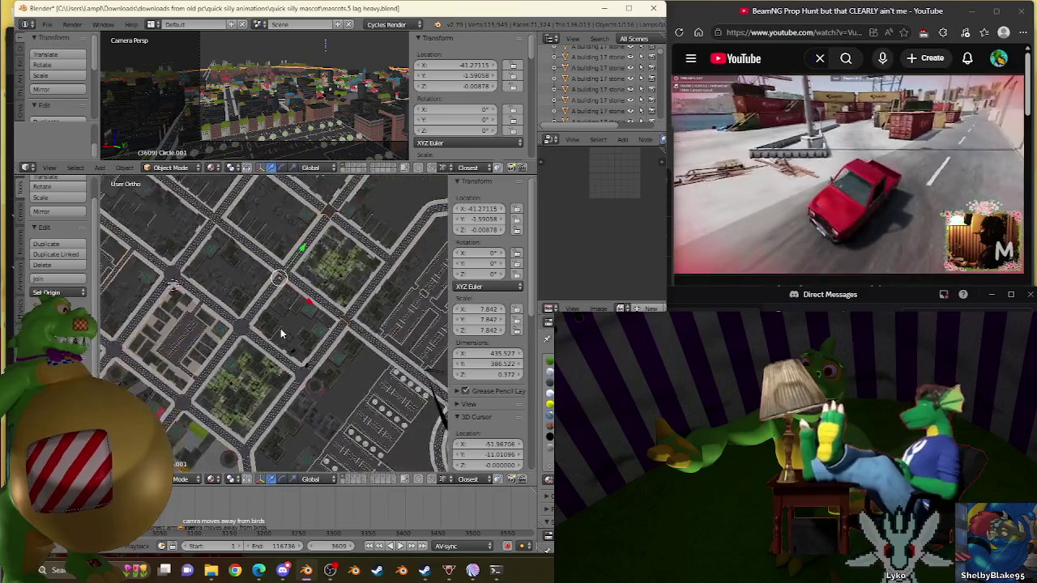
# Align the top view with the streets and inspect a corner vertex of the road object Circle
pyautogui.scroll(-2, 288, 330)
pyautogui.moveTo(288, 330); pyautogui.dragTo(259, 320, button='middle')
pyautogui.scroll(2, 251, 316)
pyautogui.scroll(3, 237, 308)
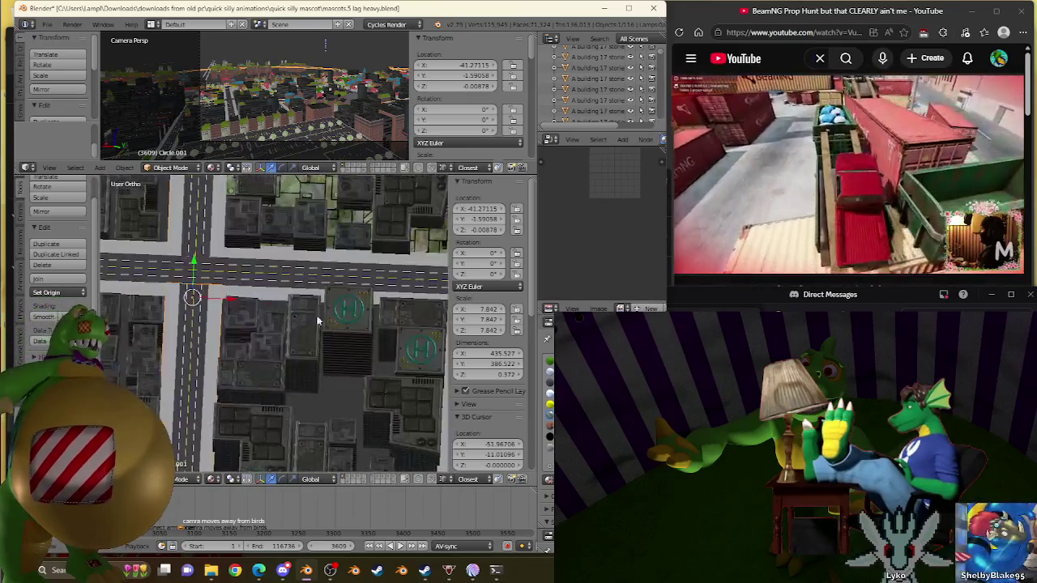
pyautogui.scroll(3, 394, 306)
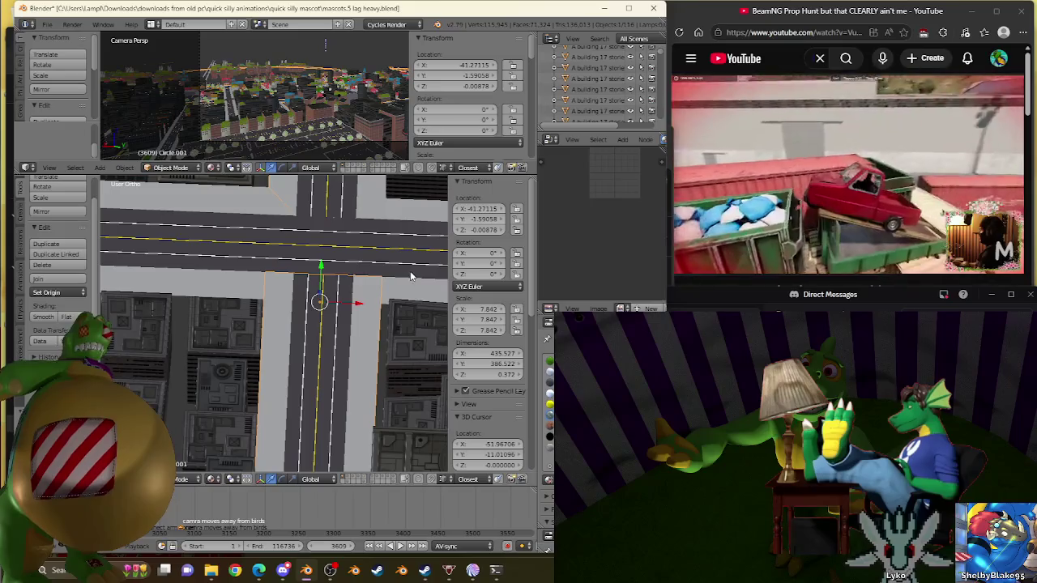
pyautogui.rightClick(411, 277)
pyautogui.press('Tab')
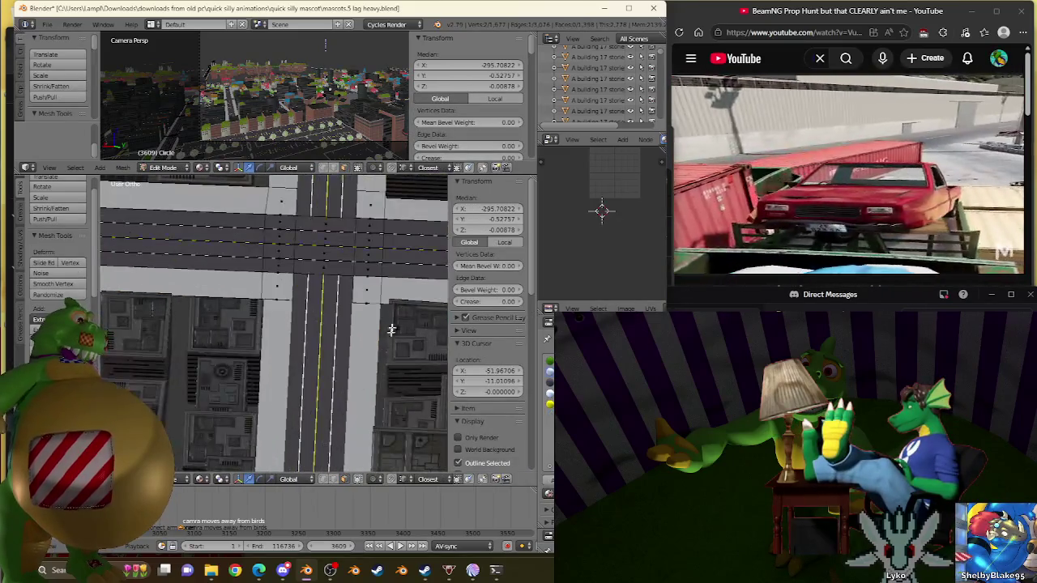
pyautogui.rightClick(352, 304)
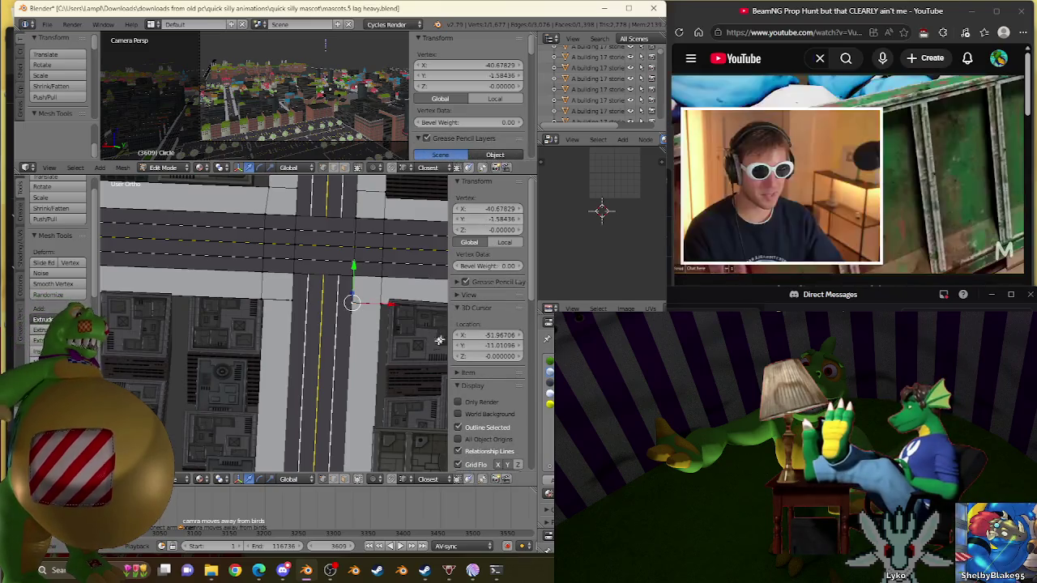
pyautogui.press('Tab')
# In Circle.001, nudge a sidewalk corner vertex slightly to the right
pyautogui.rightClick(346, 378)
pyautogui.press('Tab')
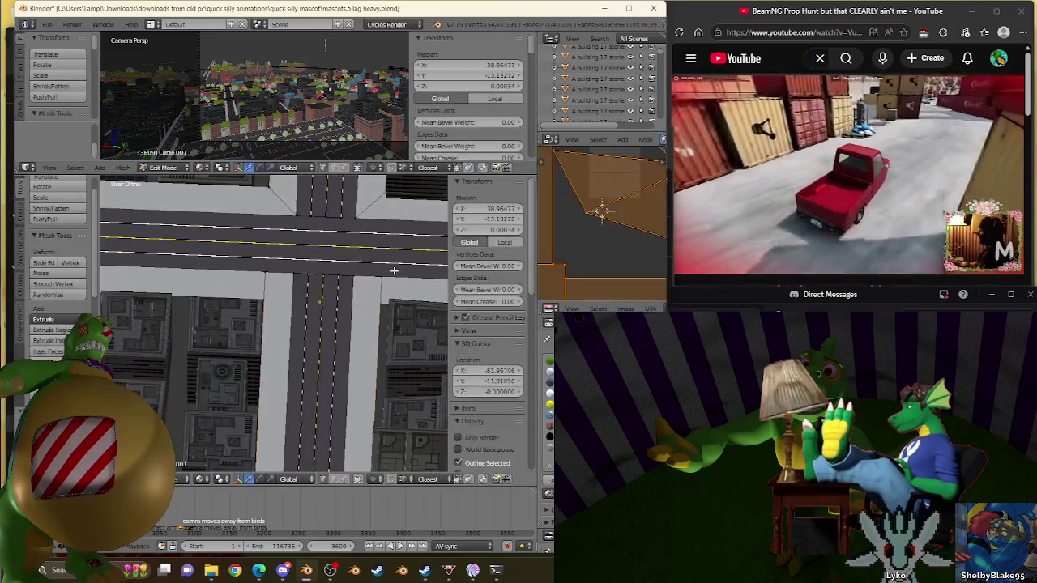
pyautogui.scroll(2, 365, 389)
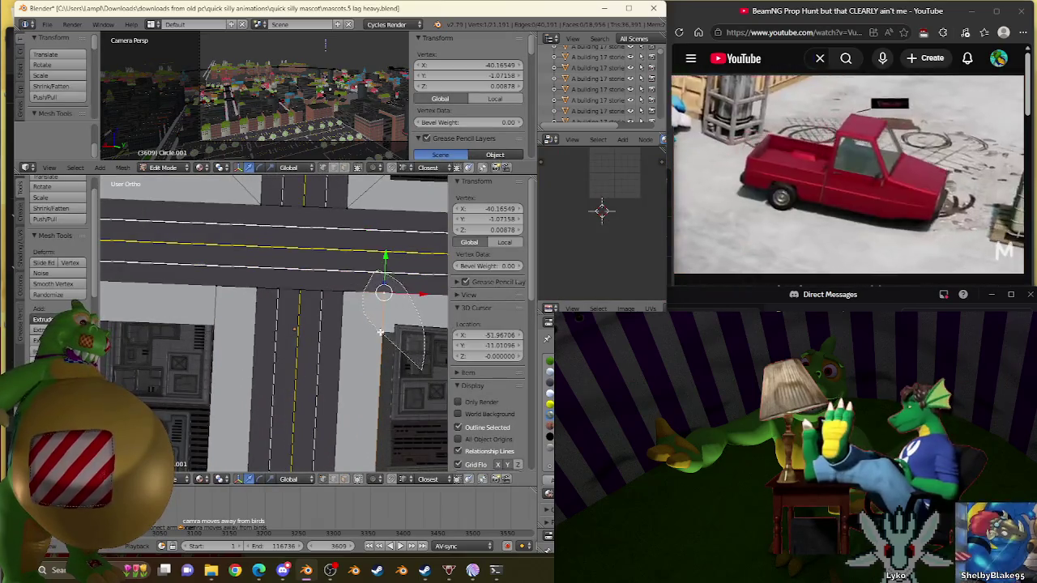
pyautogui.rightClick(235, 289)
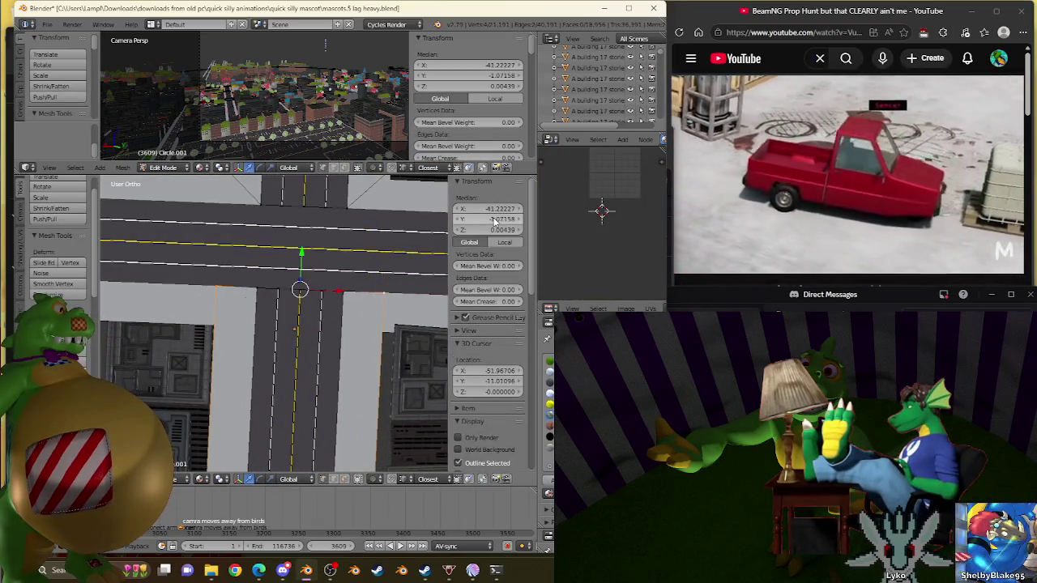
pyautogui.press('Tab')
pyautogui.press('Tab')
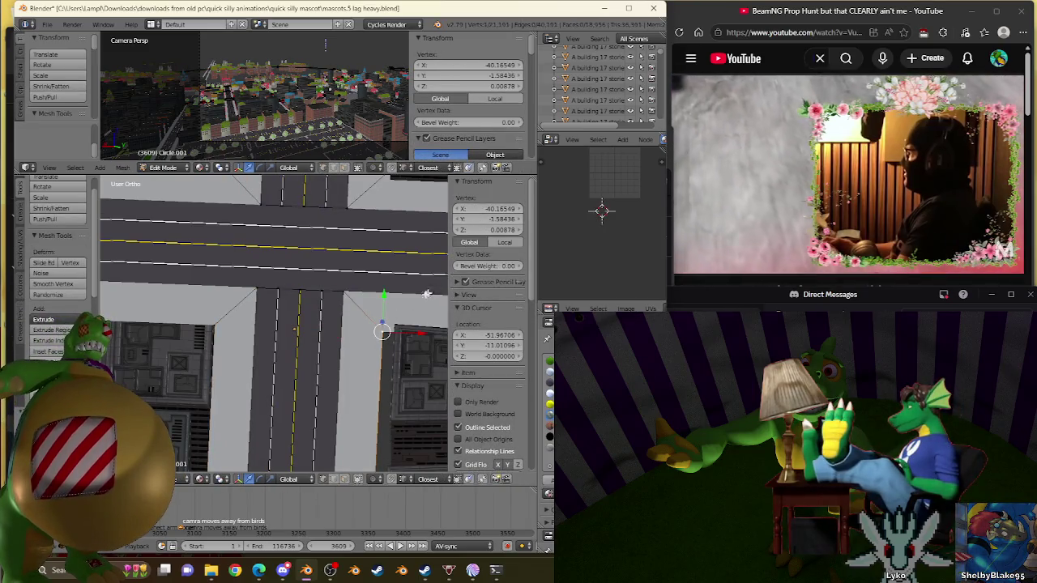
pyautogui.press('Tab')
pyautogui.press('Tab')
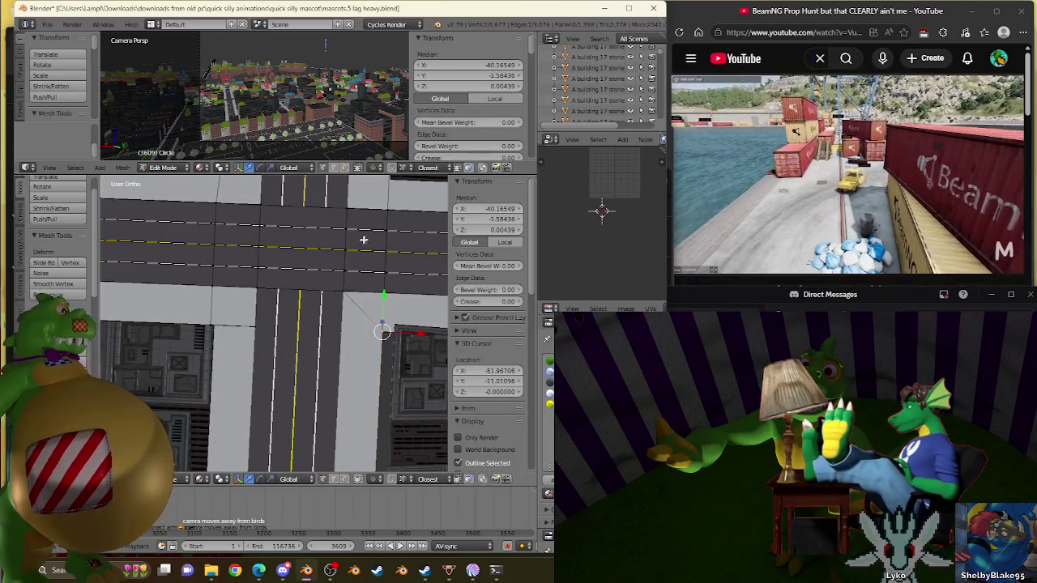
pyautogui.keyDown('shift'); pyautogui.moveTo(365, 234); pyautogui.dragTo(365, 253, button='middle'); pyautogui.keyUp('shift')
pyautogui.rightClick(339, 196)
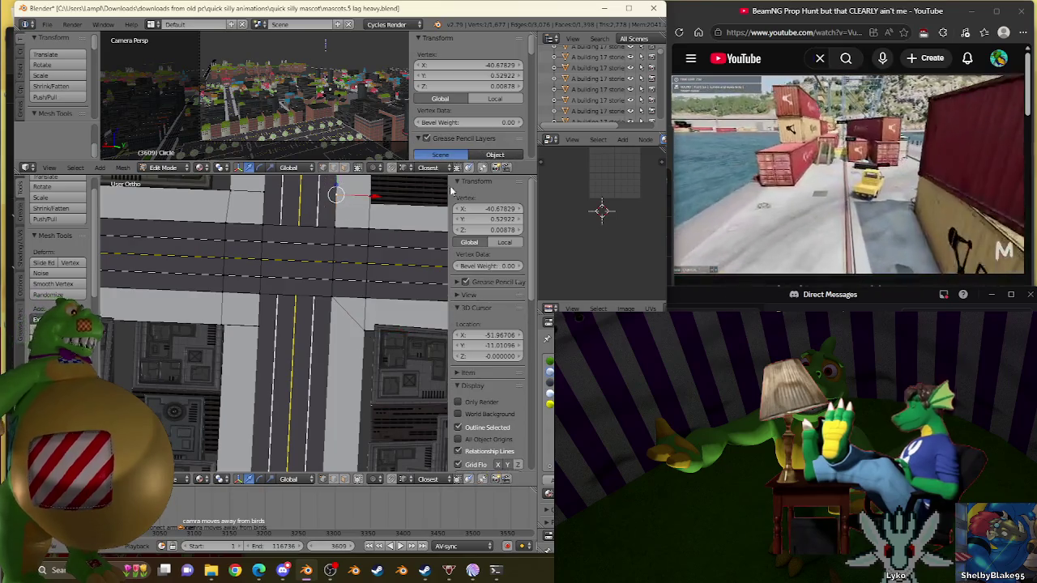
pyautogui.moveTo(484, 208); pyautogui.dragTo(494, 209)
pyautogui.press('Tab')
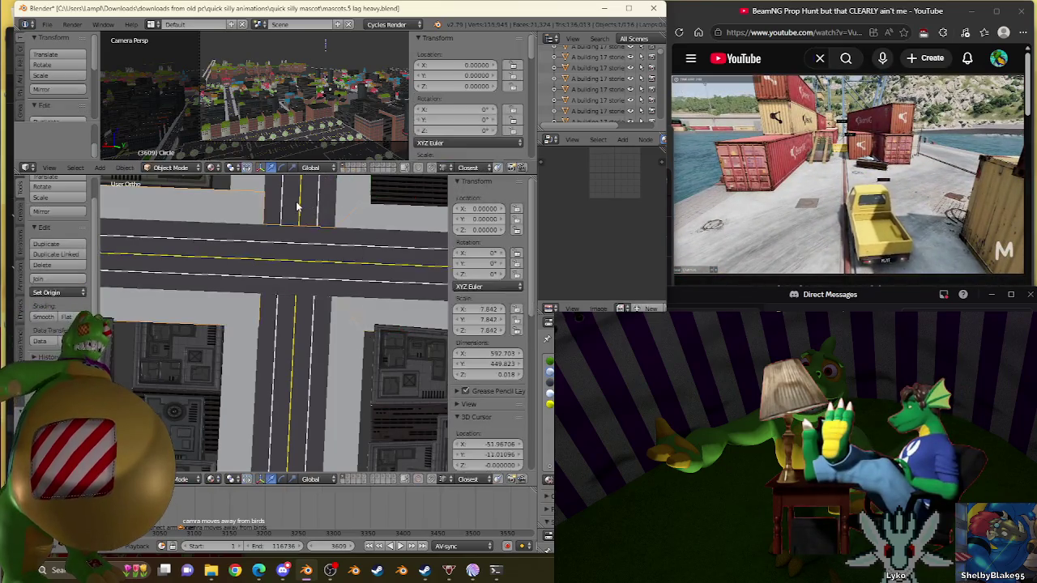
pyautogui.press('Tab')
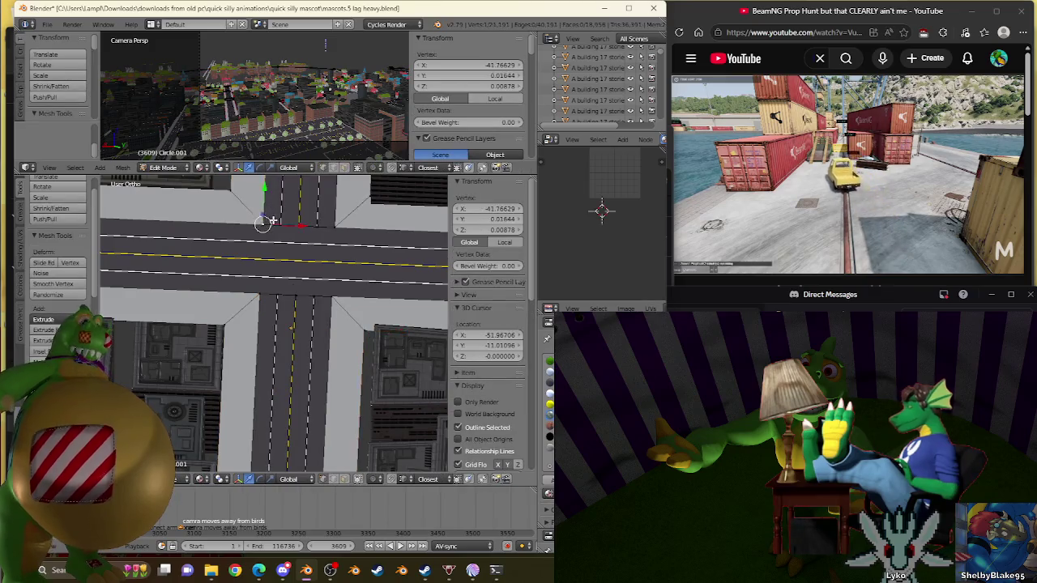
# Shift the selected sidewalk corner vertices left to a median X of about -42.28
pyautogui.rightClick(230, 190)
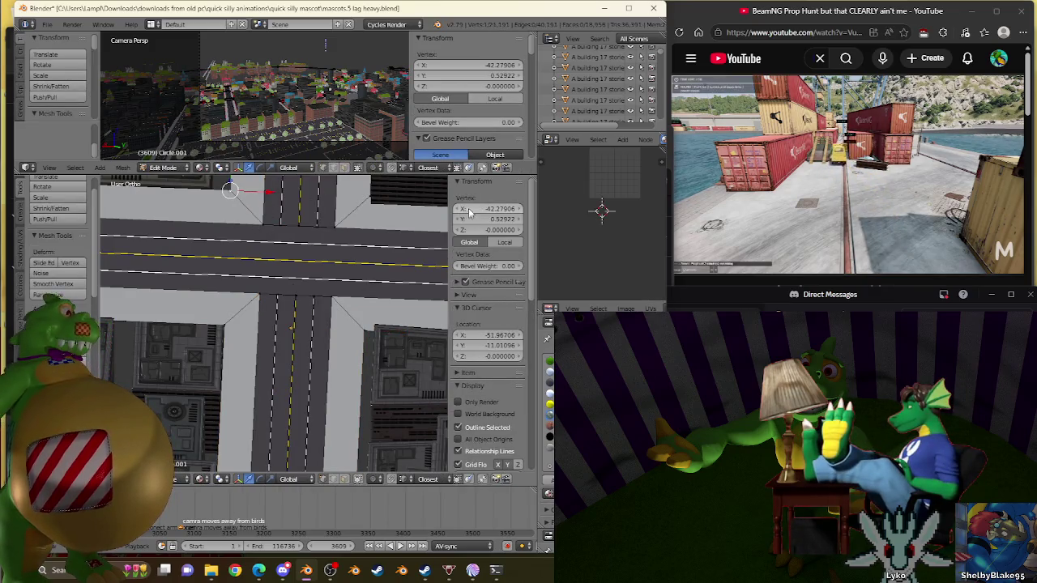
pyautogui.rightClick(288, 179)
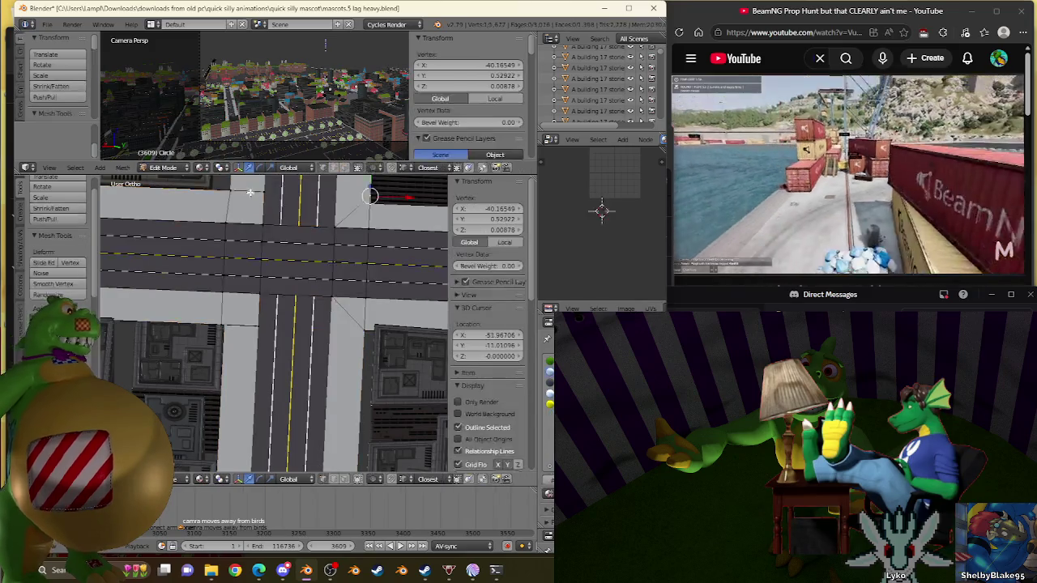
pyautogui.press('g')
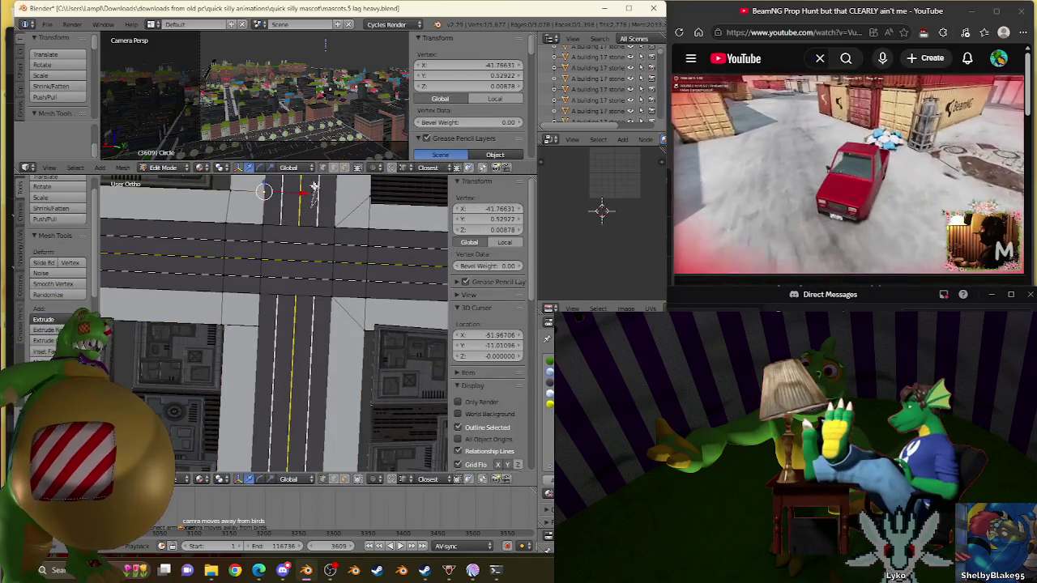
pyautogui.keyDown('shift'); pyautogui.rightClick(268, 310); pyautogui.keyUp('shift')
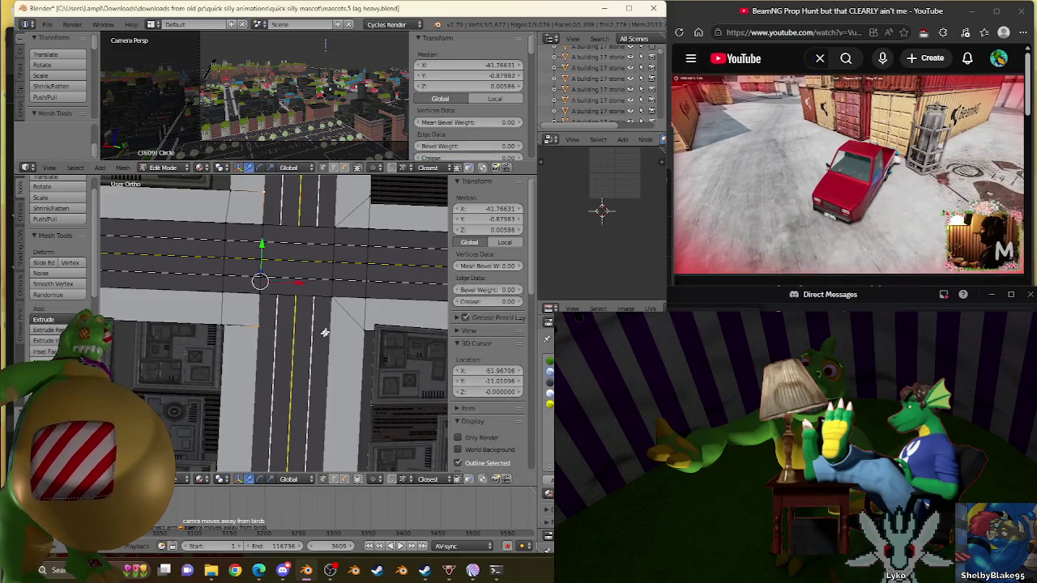
pyautogui.hotkey('ctrl', 'v')
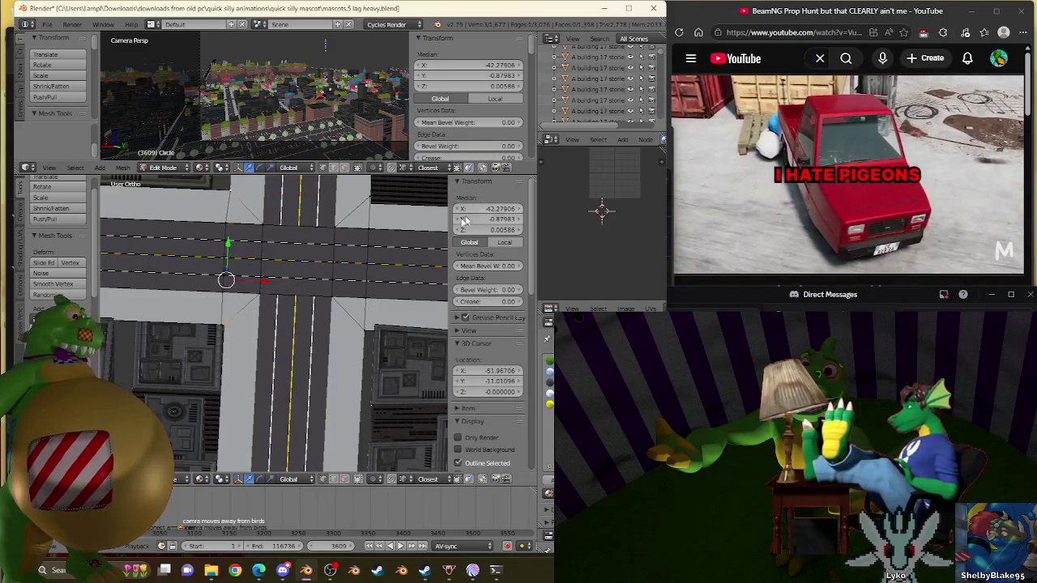
pyautogui.scroll(1, 223, 308)
pyautogui.scroll(2, 231, 287)
pyautogui.scroll(1, 241, 263)
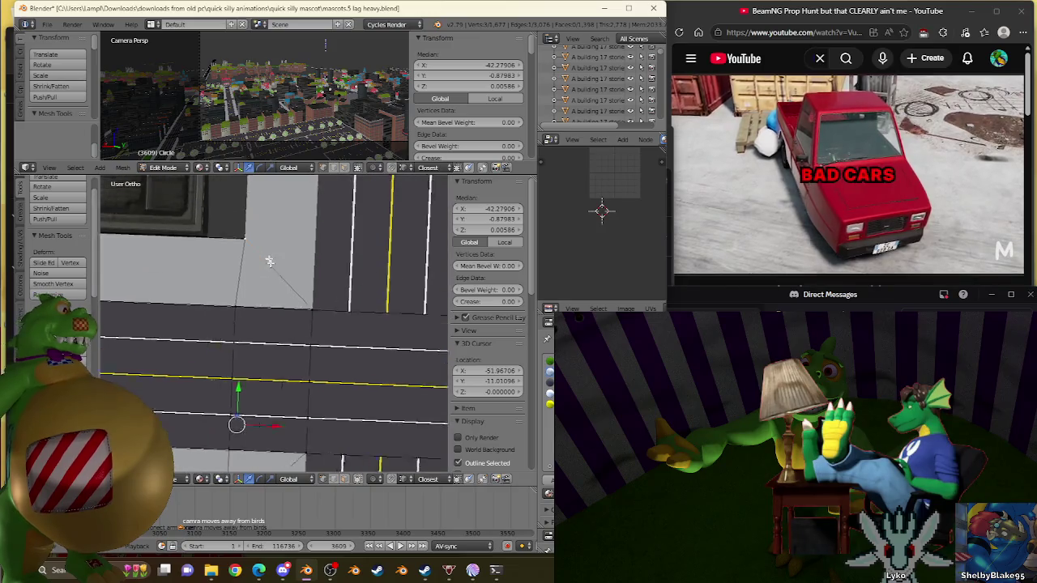
pyautogui.scroll(2, 249, 246)
# Snap the sidewalk vertex onto its corner and merge it with Remove Doubles
pyautogui.press('g')
pyautogui.click(243, 250)
pyautogui.press('w')
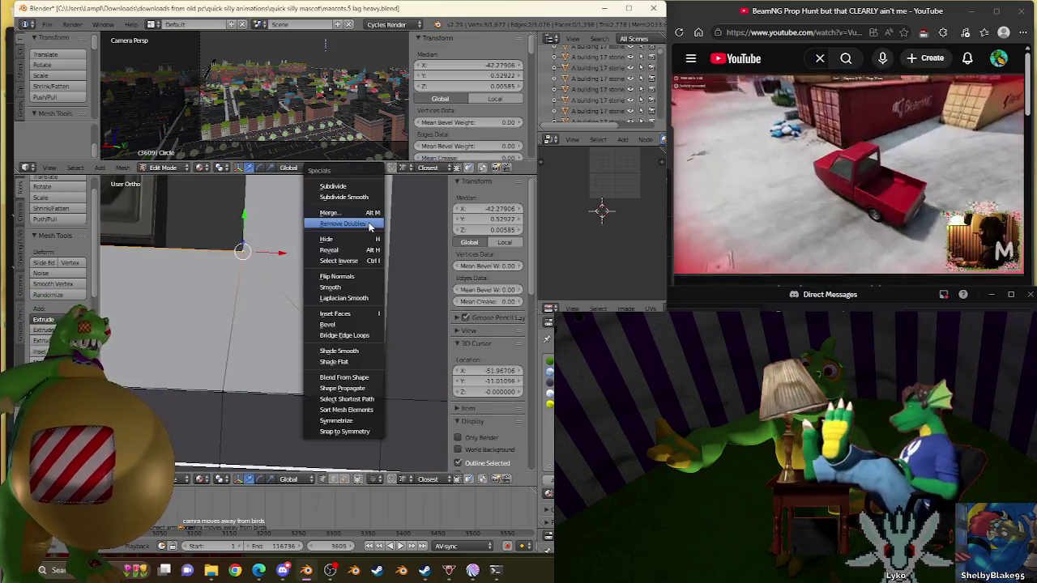
pyautogui.click(370, 225)
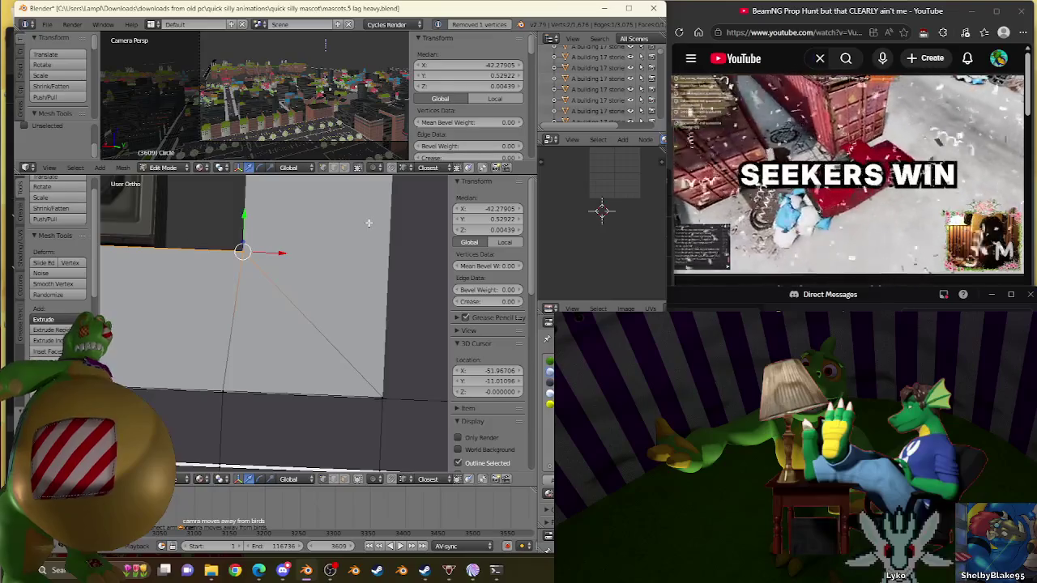
# Merge the duplicate vertices at the next intersection corner and return to Object Mode
pyautogui.scroll(-3, 253, 271)
pyautogui.moveTo(247, 283)
pyautogui.mouseDown(button='middle')
pyautogui.moveTo(354, 289)
pyautogui.moveTo(258, 397)
pyautogui.mouseUp(button='middle')
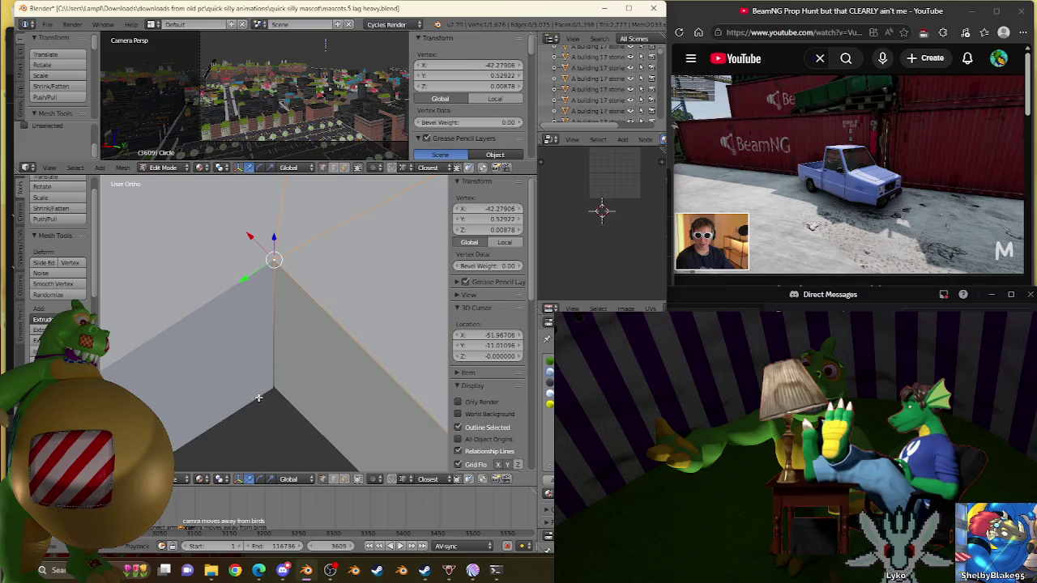
pyautogui.moveTo(262, 396)
pyautogui.mouseDown(button='middle')
pyautogui.moveTo(335, 416)
pyautogui.moveTo(315, 315)
pyautogui.moveTo(293, 324)
pyautogui.mouseUp(button='middle')
pyautogui.scroll(-3, 312, 318)
pyautogui.scroll(-4, 318, 289)
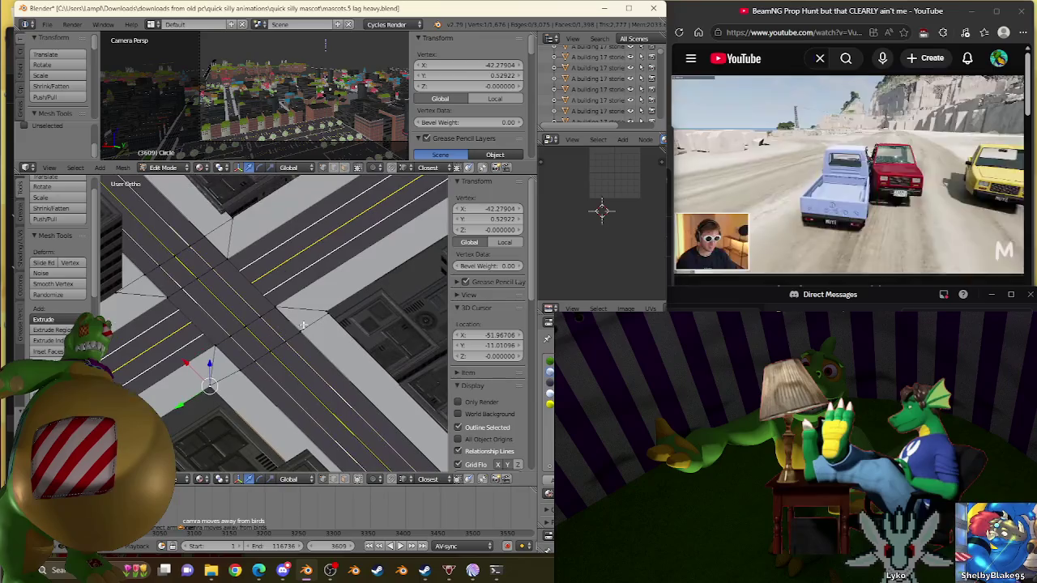
pyautogui.rightClick(227, 235)
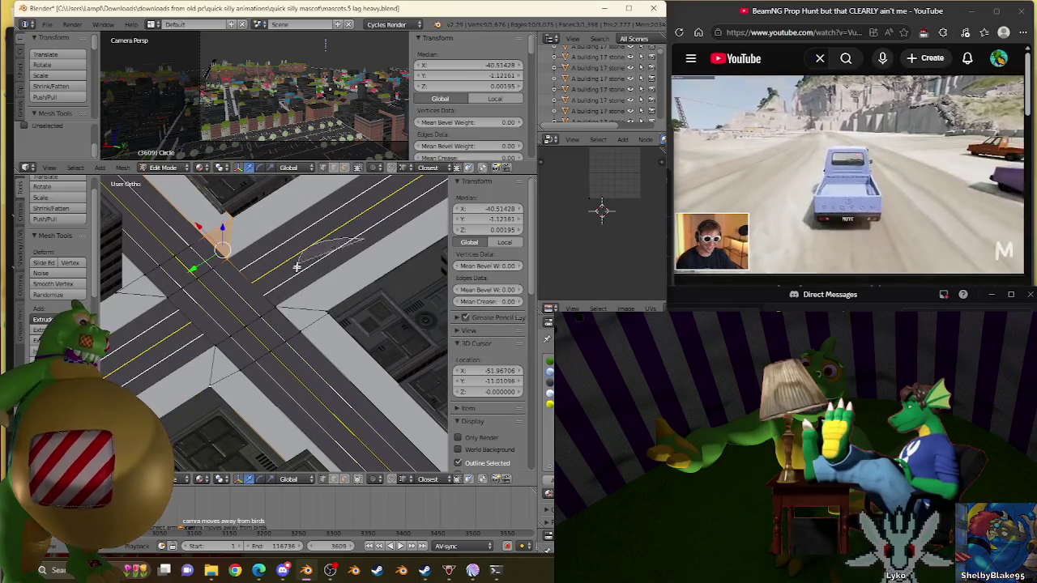
pyautogui.press('w')
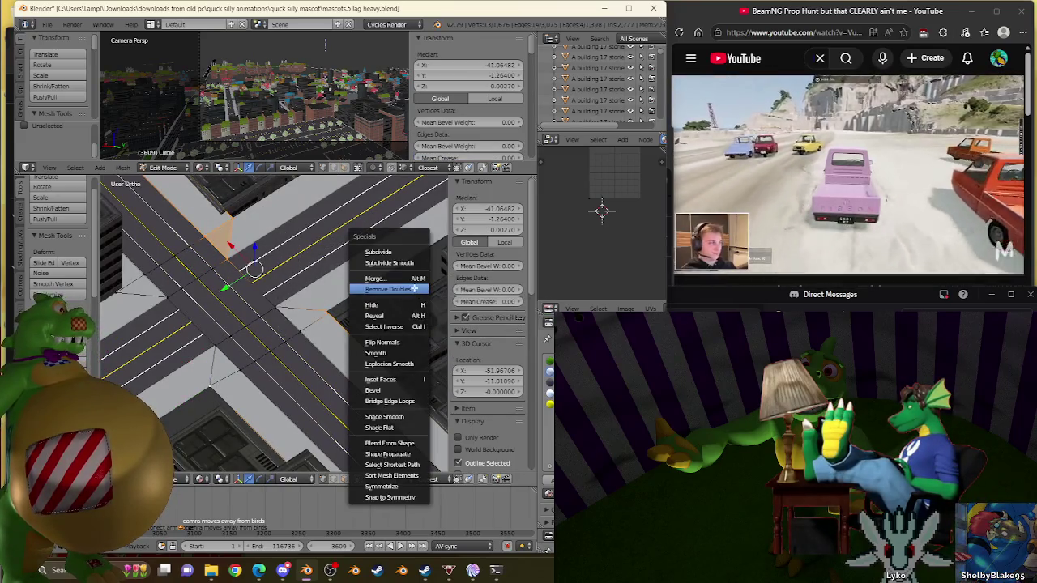
pyautogui.click(413, 289)
pyautogui.scroll(-4, 413, 288)
pyautogui.moveTo(413, 289)
pyautogui.mouseDown(button='middle')
pyautogui.moveTo(324, 369)
pyautogui.moveTo(327, 330)
pyautogui.mouseUp(button='middle')
pyautogui.press('Tab')
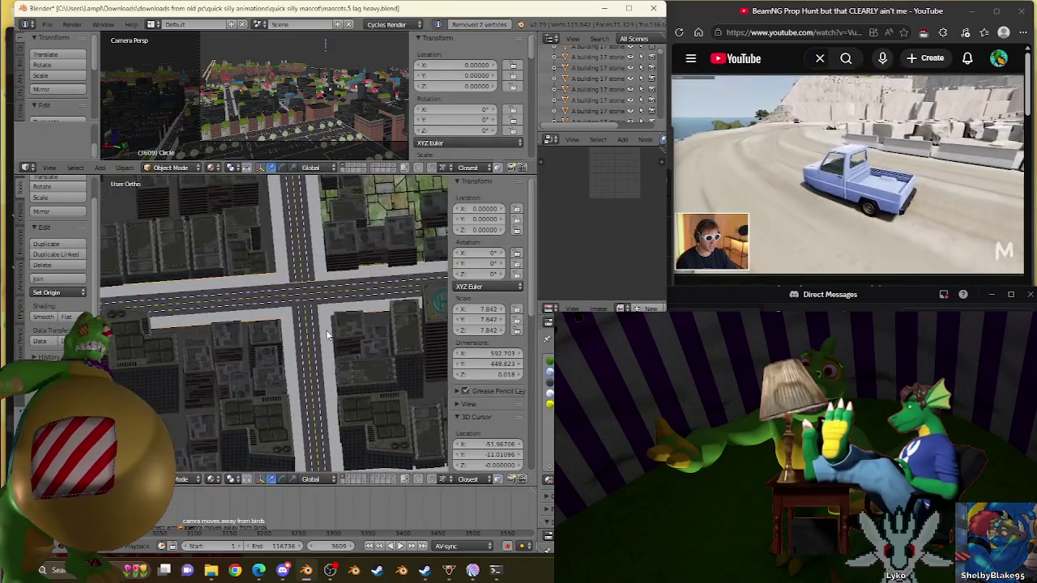
# Orbit and zoom the city view to an oblique angle over the streets
pyautogui.scroll(-3, 213, 352)
pyautogui.moveTo(184, 365)
pyautogui.mouseDown(button='middle')
pyautogui.moveTo(168, 309)
pyautogui.moveTo(243, 332)
pyautogui.mouseUp(button='middle')
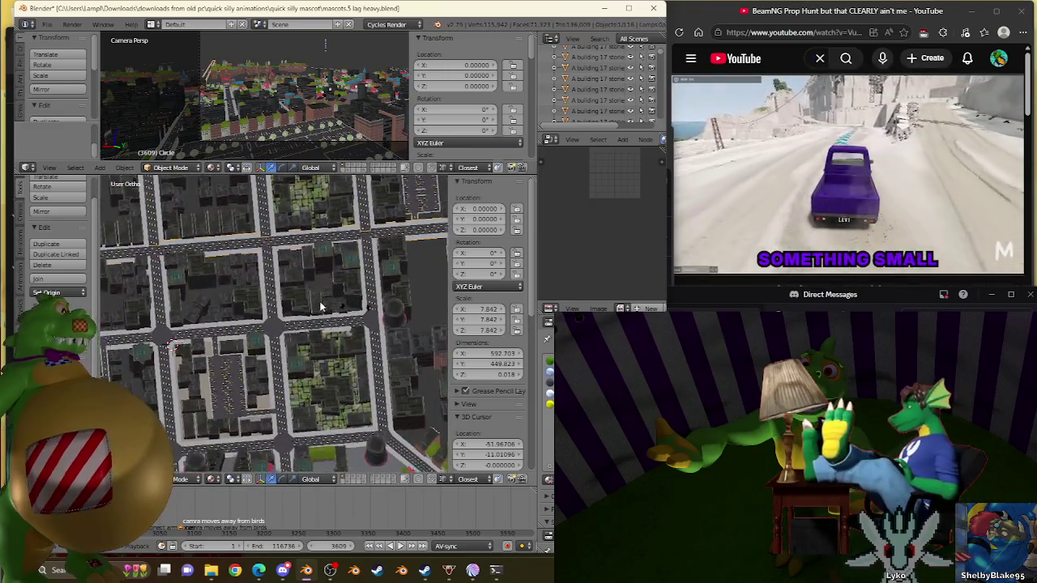
pyautogui.scroll(3, 290, 342)
pyautogui.scroll(3, 290, 342)
pyautogui.scroll(3, 290, 341)
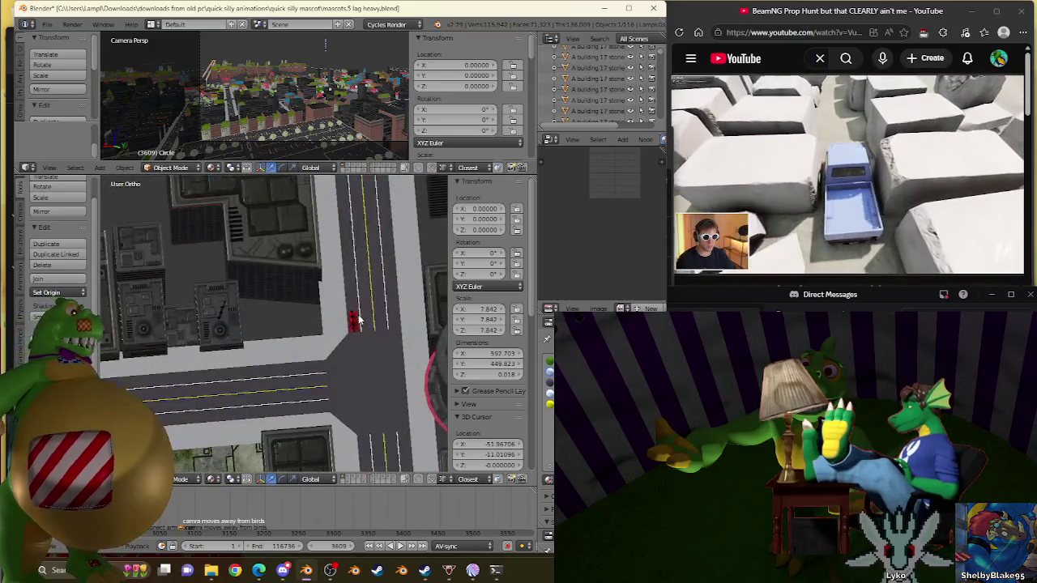
# Put Circle.001 into Edit Mode and close in on the ground face beside a building
pyautogui.press('Tab')
pyautogui.moveTo(332, 330); pyautogui.dragTo(318, 328, button='middle')
pyautogui.scroll(3, 316, 330)
pyautogui.scroll(2, 316, 329)
pyautogui.scroll(2, 343, 389)
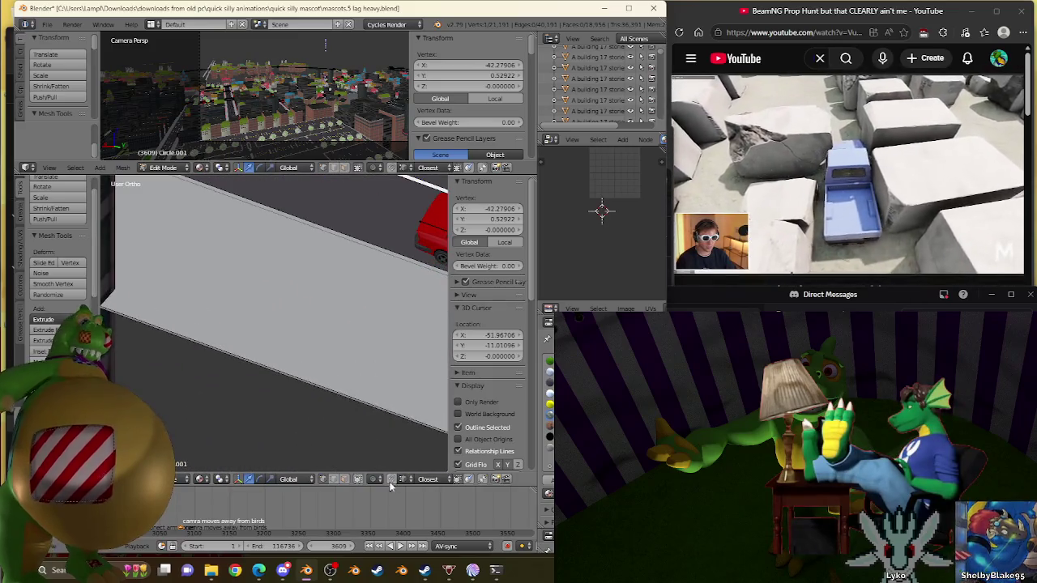
pyautogui.scroll(-2, 316, 371)
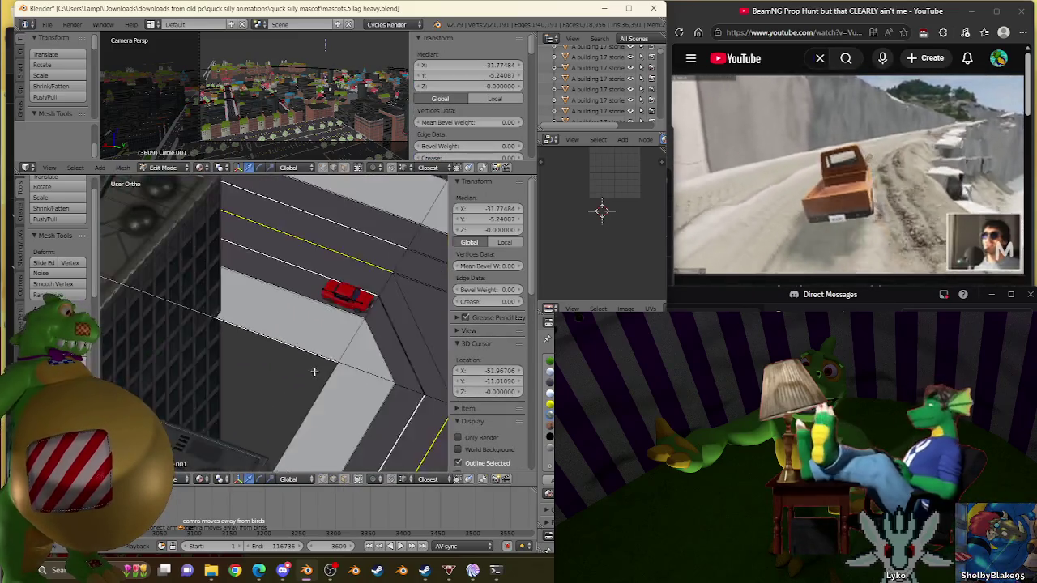
pyautogui.scroll(-2, 309, 354)
pyautogui.moveTo(309, 354); pyautogui.dragTo(185, 355, button='middle')
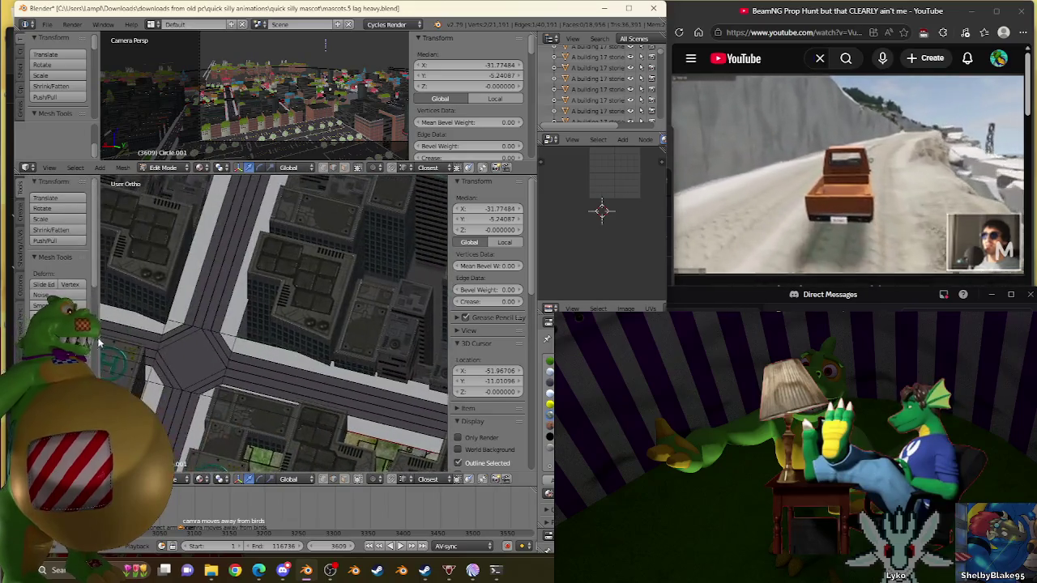
pyautogui.scroll(3, 185, 355)
pyautogui.scroll(2, 185, 355)
pyautogui.scroll(2, 209, 356)
pyautogui.scroll(2, 224, 354)
pyautogui.moveTo(224, 354)
pyautogui.mouseDown(button='middle')
pyautogui.moveTo(297, 256)
pyautogui.moveTo(181, 335)
pyautogui.mouseUp(button='middle')
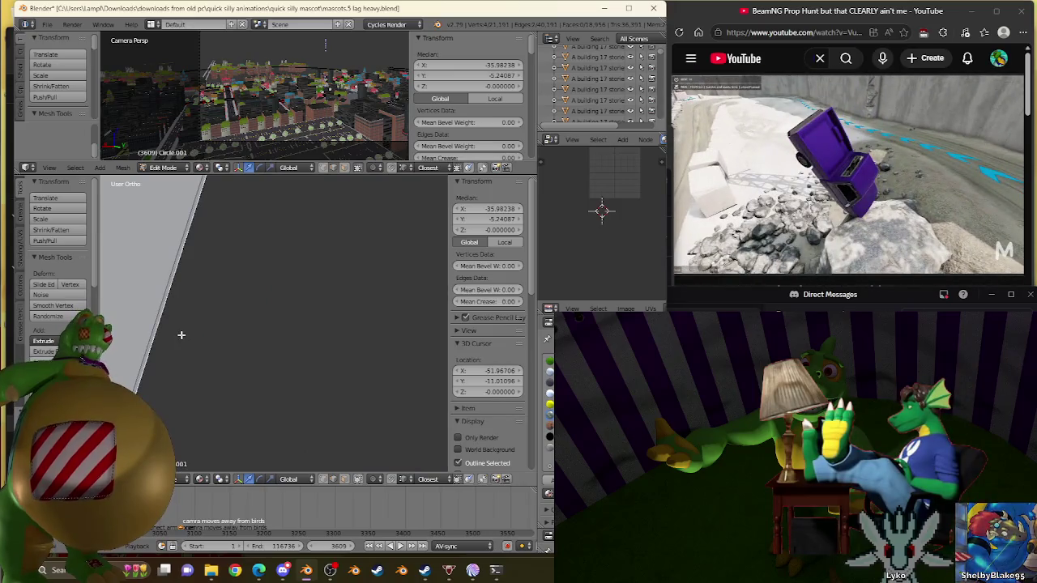
# Select the tan ground face between the buildings and Unwrap it so its UVs fill the grid
pyautogui.rightClick(181, 335)
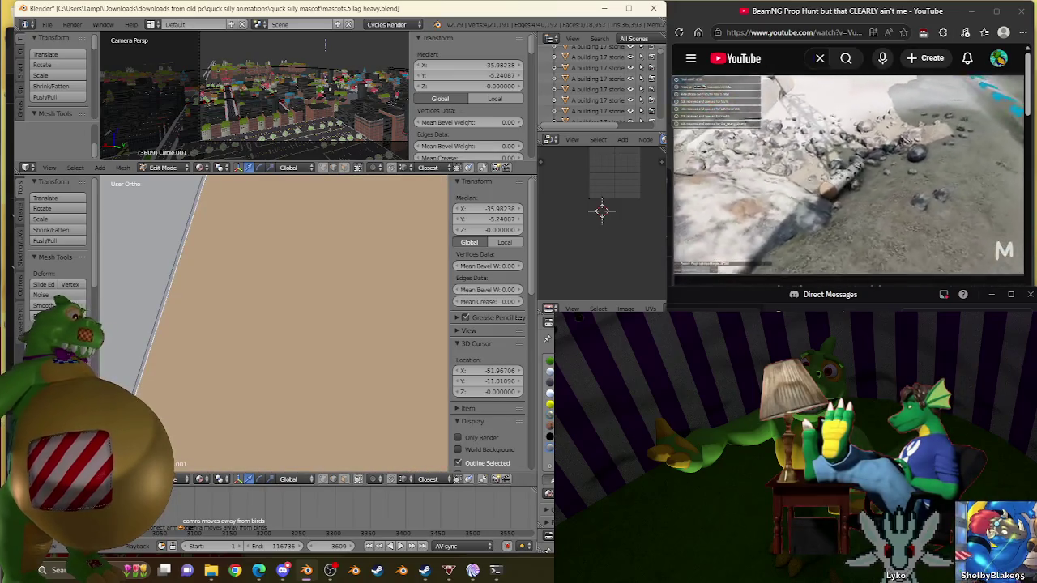
pyautogui.scroll(-1, 323, 353)
pyautogui.scroll(-1, 321, 353)
pyautogui.scroll(-2, 318, 353)
pyautogui.scroll(-8, 319, 354)
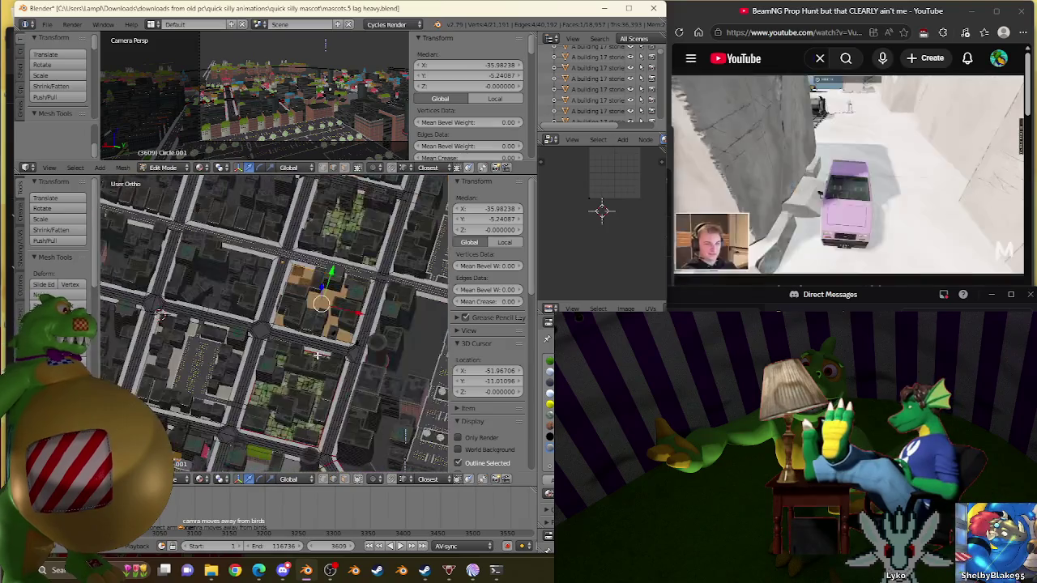
pyautogui.press('u')
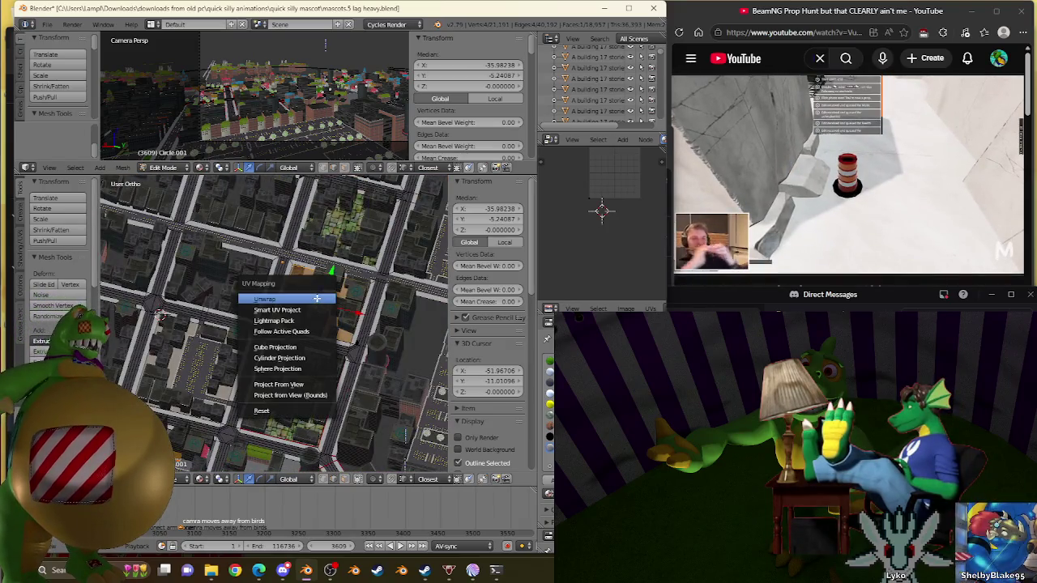
pyautogui.click(317, 299)
pyautogui.scroll(5, 272, 309)
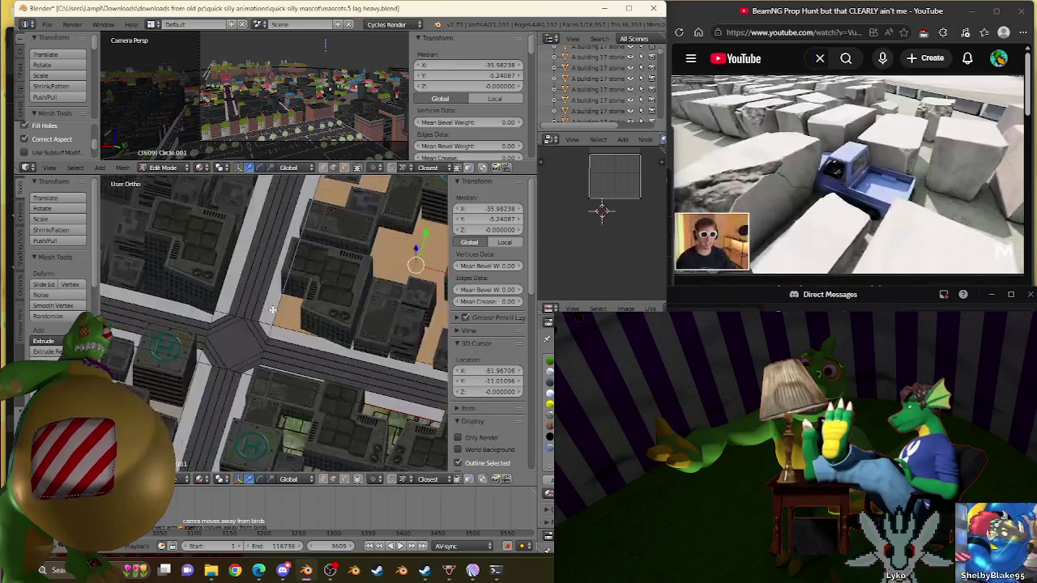
pyautogui.keyDown('shift'); pyautogui.moveTo(308, 325); pyautogui.dragTo(268, 341, button='middle'); pyautogui.keyUp('shift')
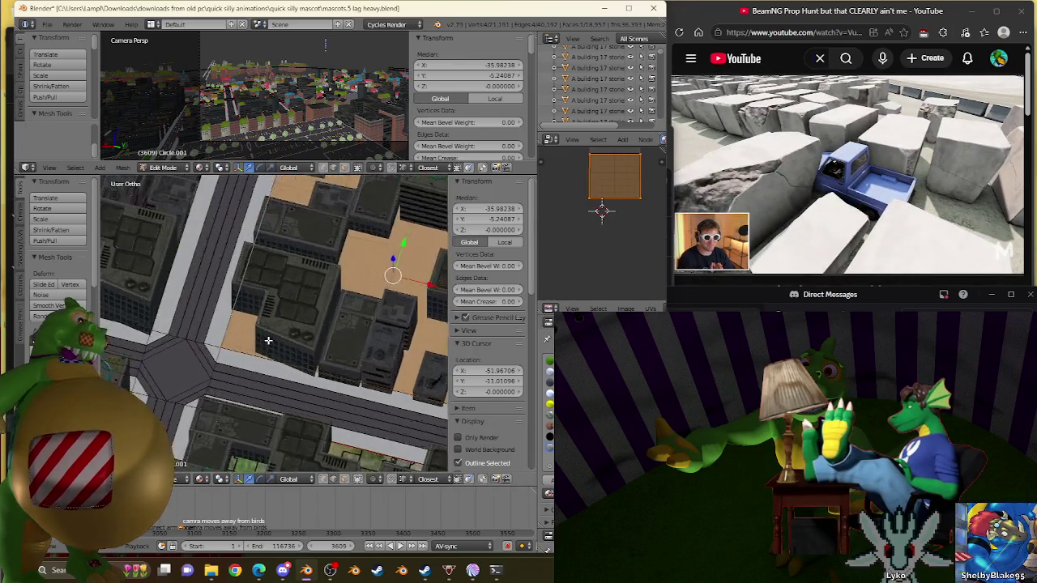
pyautogui.scroll(4, 268, 340)
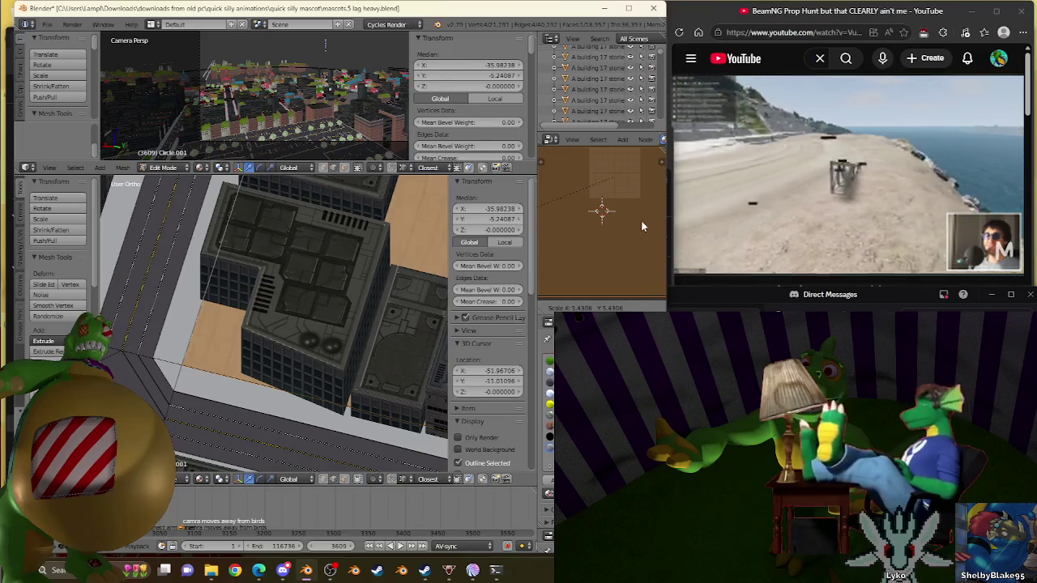
# Enlarge the ground-face UVs past the grid, rotate them 45°, then rescale them
pyautogui.click(624, 230)
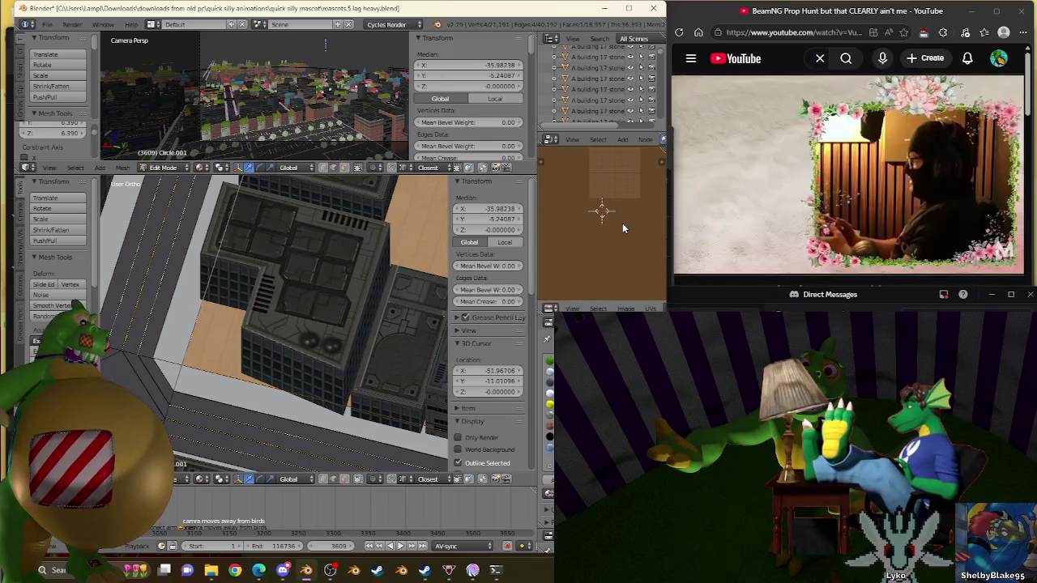
pyautogui.press('r')
pyautogui.press('4')
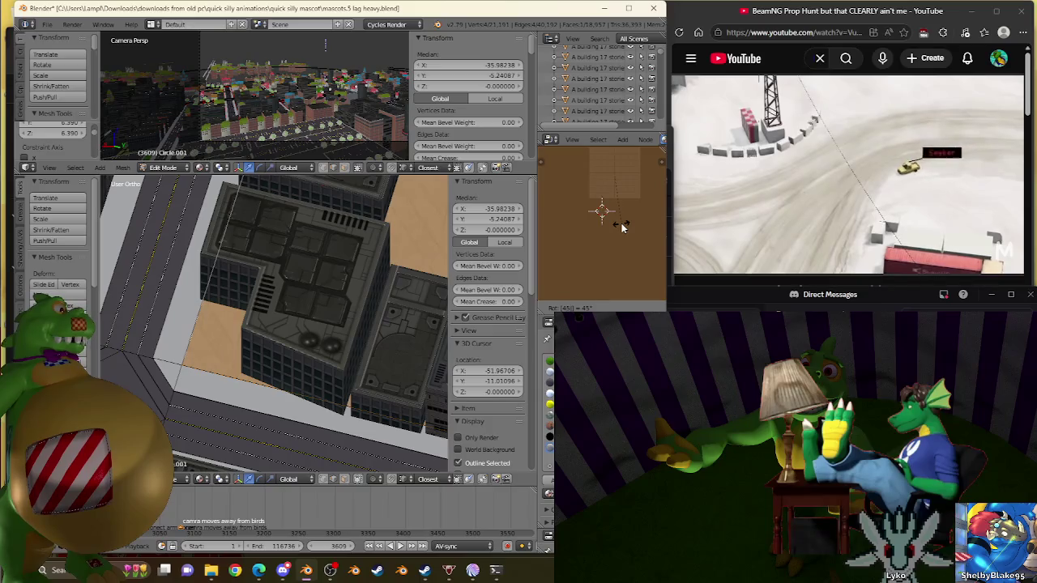
pyautogui.press('Return')
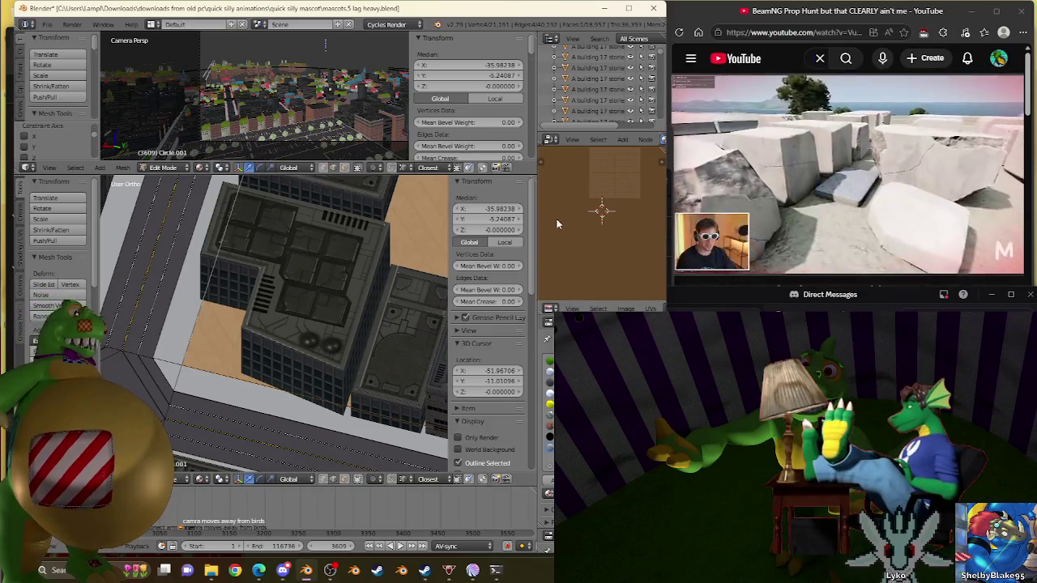
pyautogui.click(654, 250)
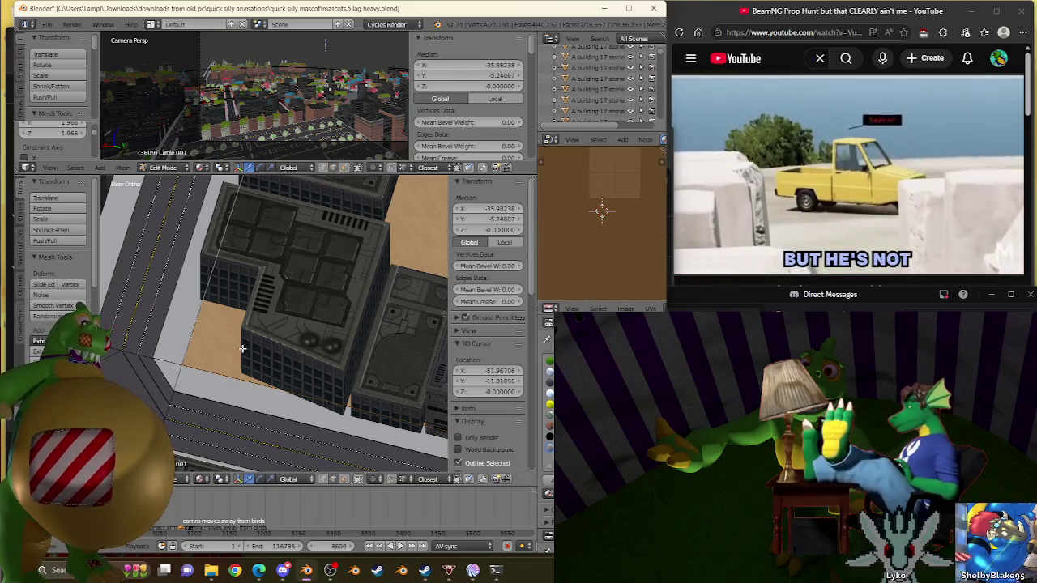
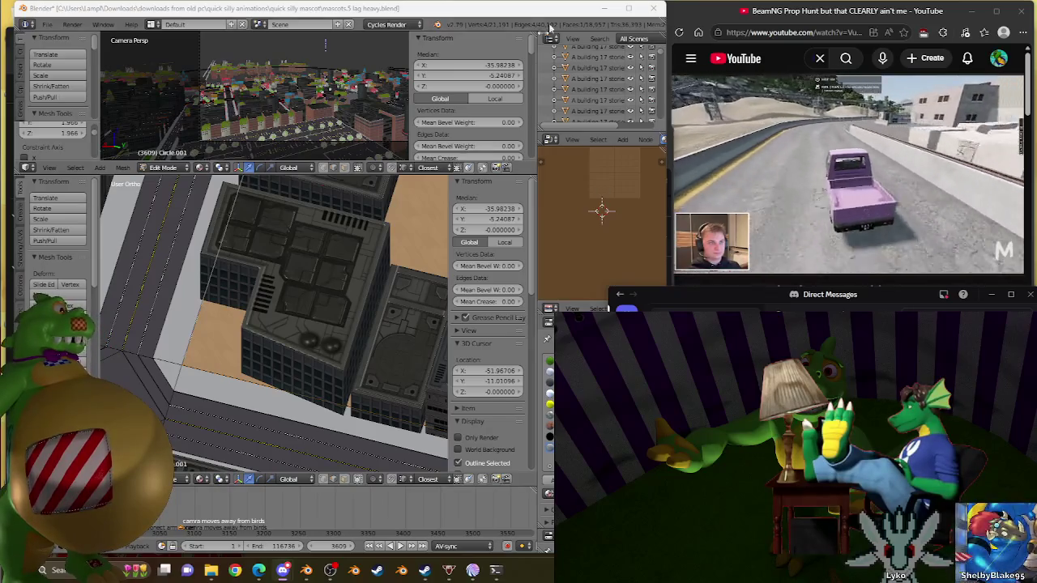
# Mark the road-side edge at the city block's border as a UV seam
pyautogui.scroll(-5, 318, 215)
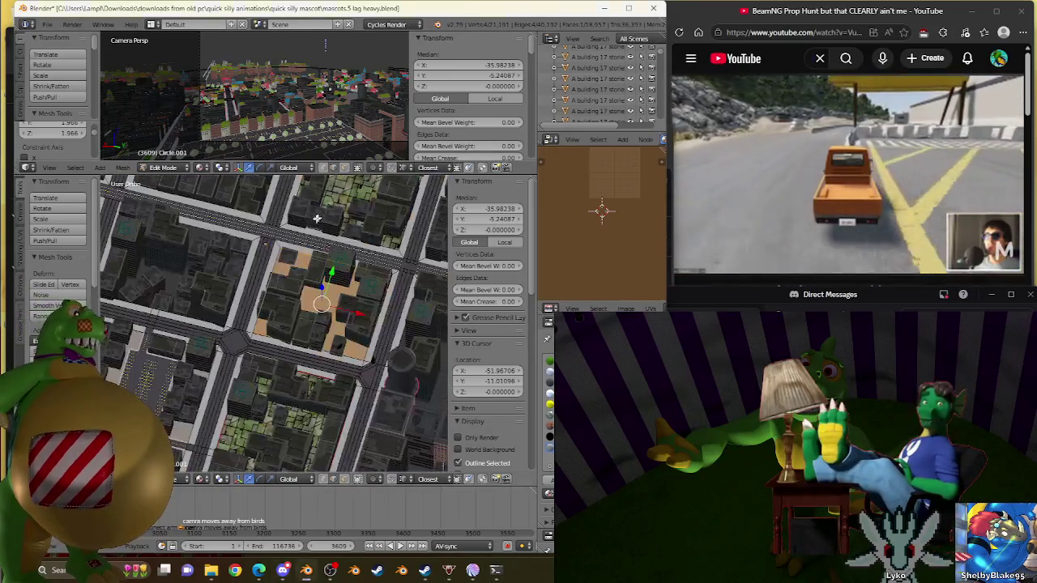
pyautogui.moveTo(319, 216); pyautogui.dragTo(356, 322, button='middle')
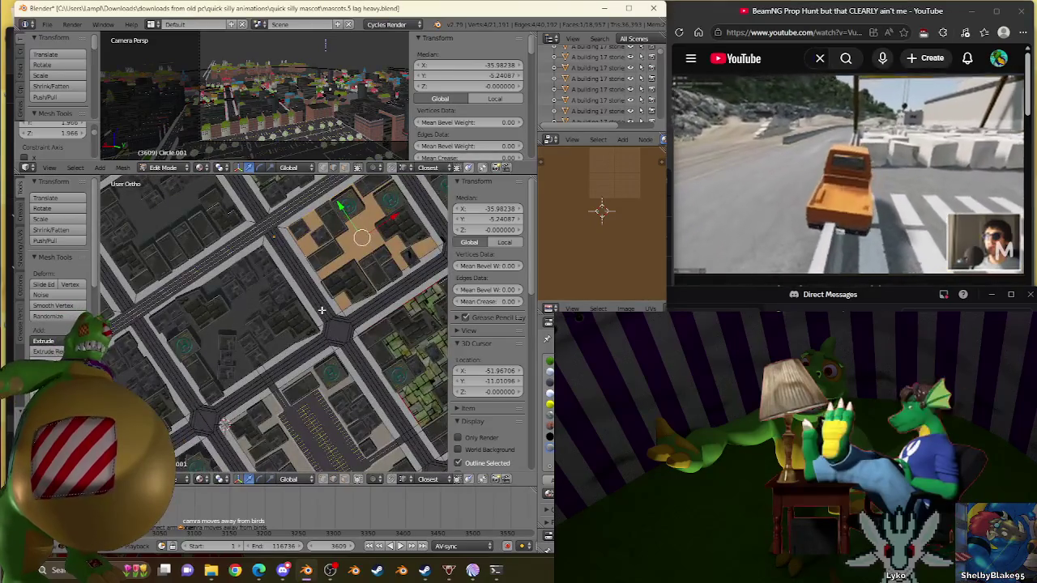
pyautogui.scroll(4, 321, 309)
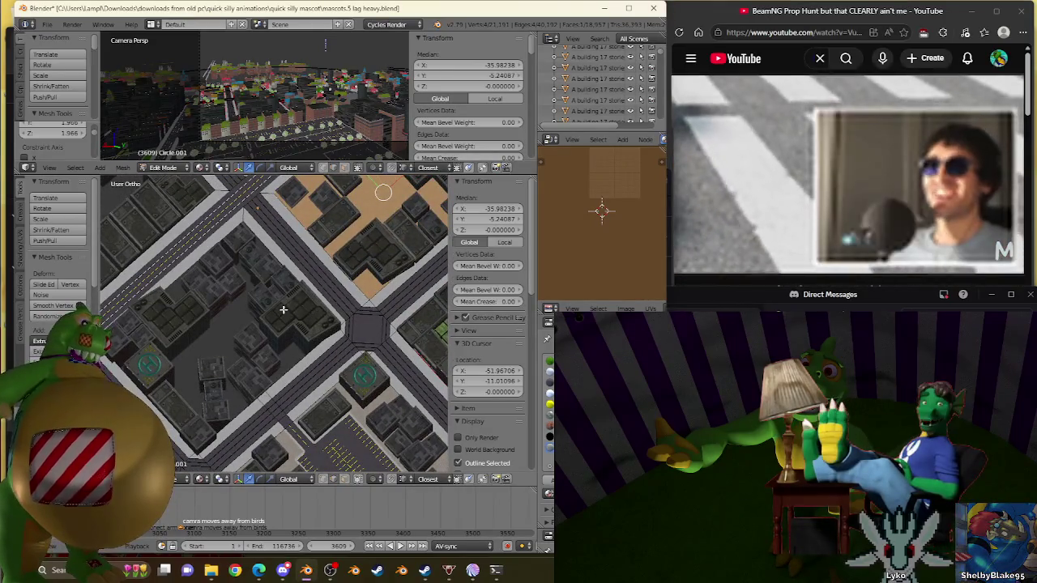
pyautogui.moveTo(270, 391); pyautogui.dragTo(380, 286, button='middle')
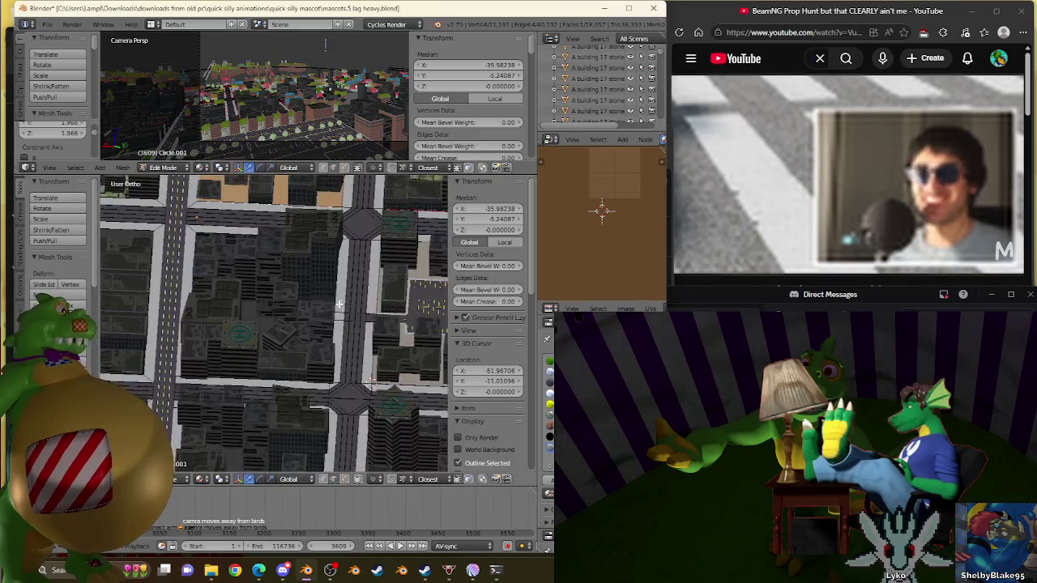
pyautogui.rightClick(380, 287)
pyautogui.press('KP_Decimal')
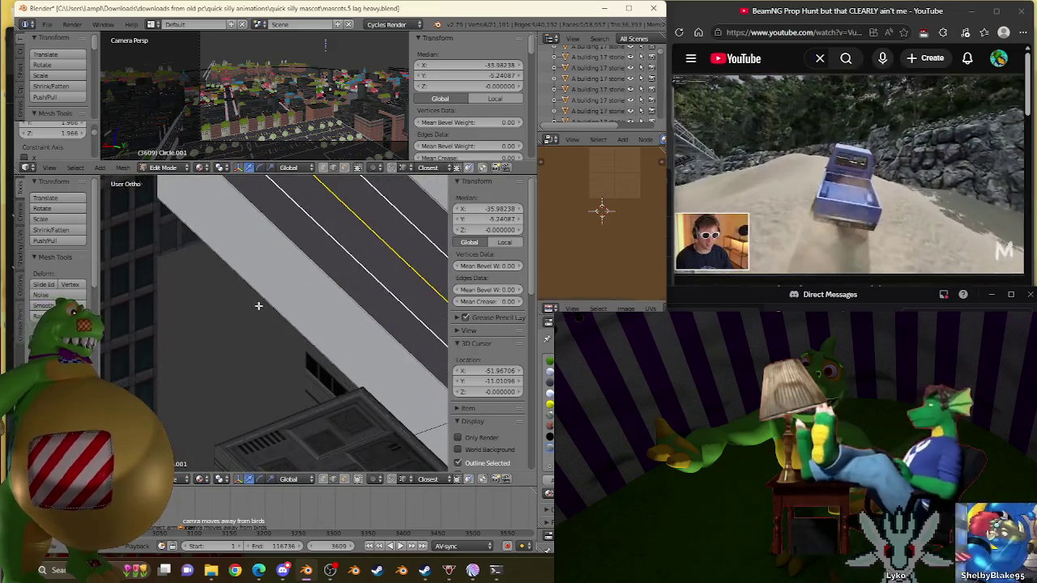
pyautogui.hotkey('ctrl', 'e')
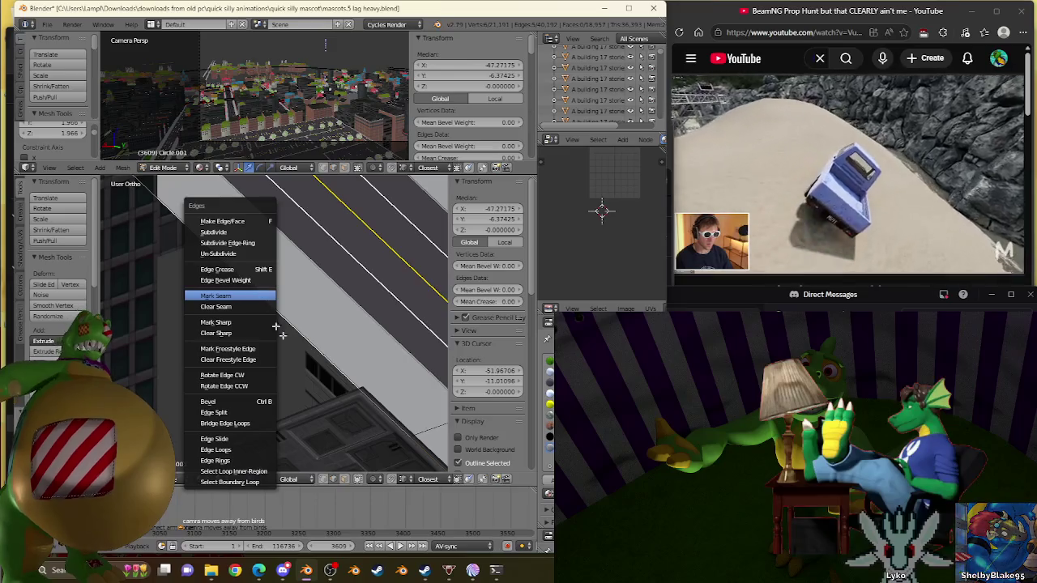
pyautogui.click(268, 312)
# Select an edge along the building's roof border and switch to Top view
pyautogui.keyDown('shift'); pyautogui.moveTo(383, 450); pyautogui.dragTo(292, 354, button='middle'); pyautogui.keyUp('shift')
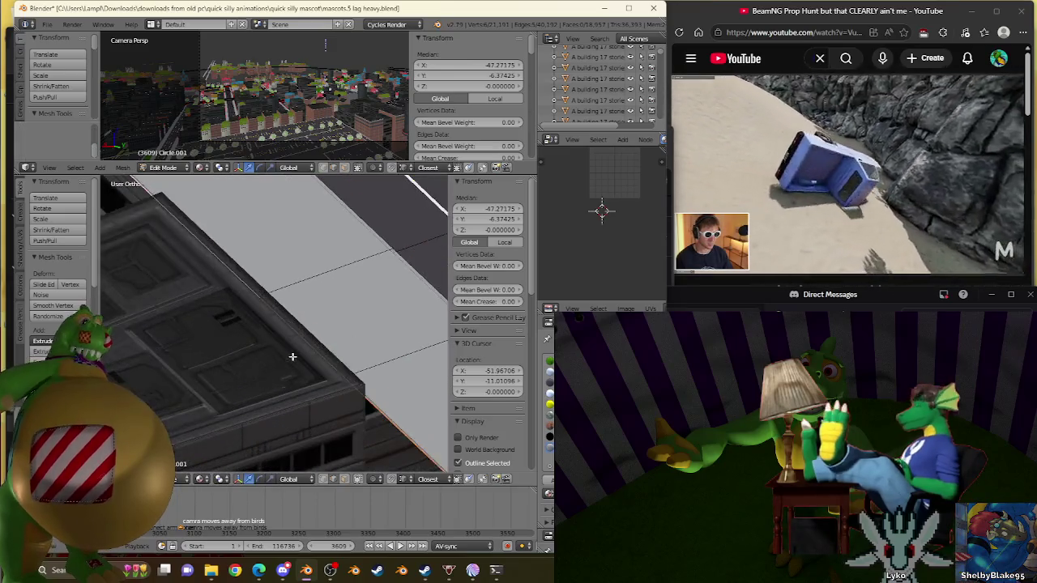
pyautogui.rightClick(292, 356)
pyautogui.scroll(4, 292, 356)
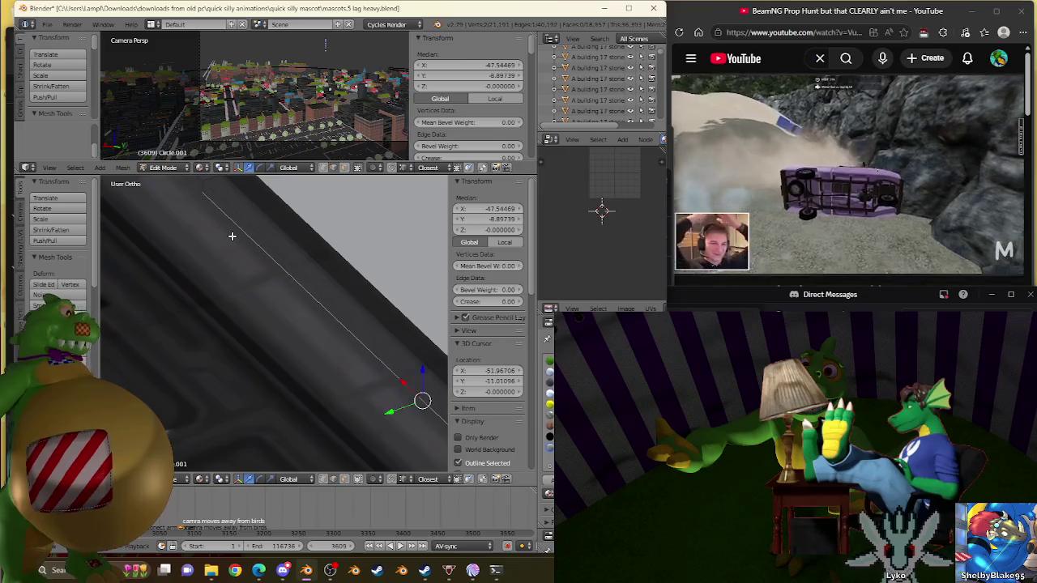
pyautogui.scroll(-3, 232, 235)
pyautogui.press('KP_7')
pyautogui.scroll(-3, 271, 288)
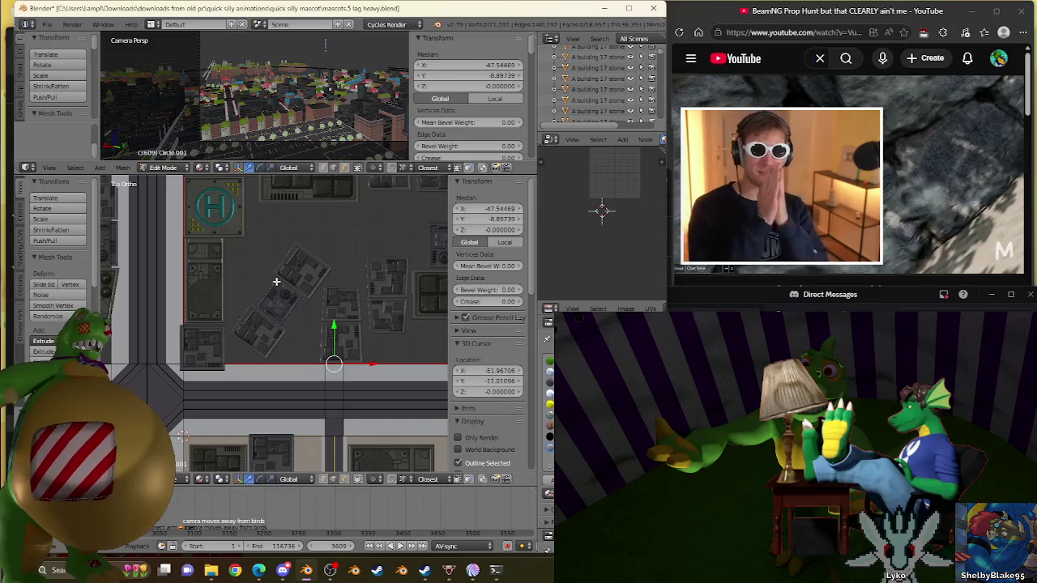
# Move the selected border element slightly along Y
pyautogui.press('g')
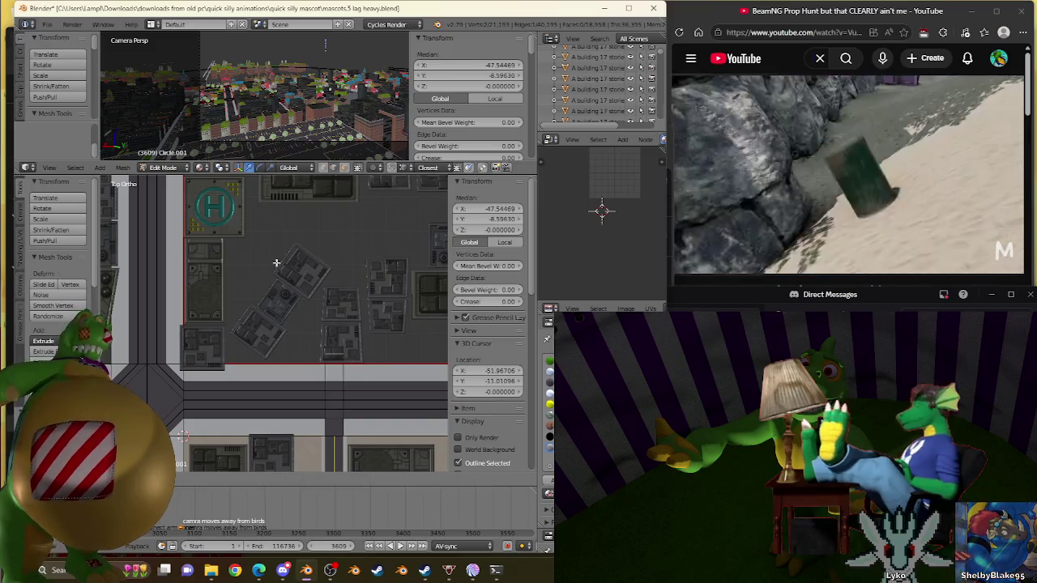
pyautogui.click(276, 248)
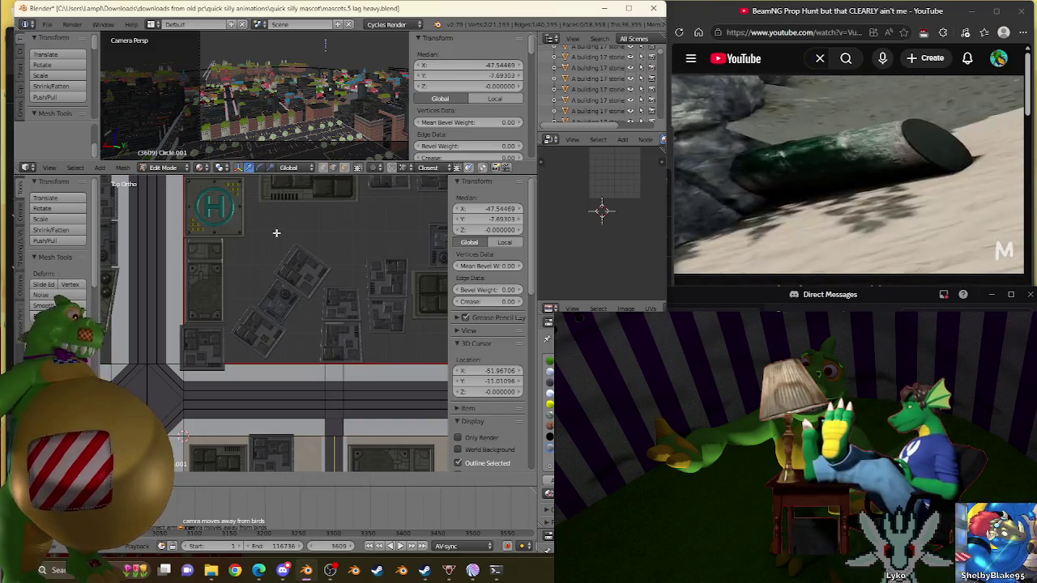
pyautogui.click(276, 233)
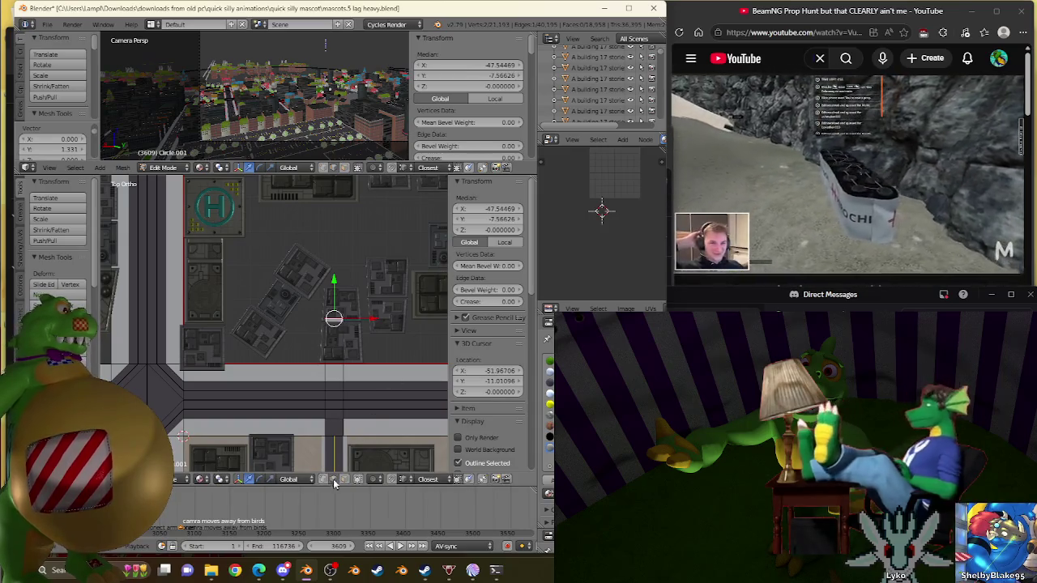
# Clear the selection and select a different element near the block's border
pyautogui.press('a')
pyautogui.rightClick(332, 340)
pyautogui.scroll(-3, 332, 341)
pyautogui.scroll(-2, 332, 340)
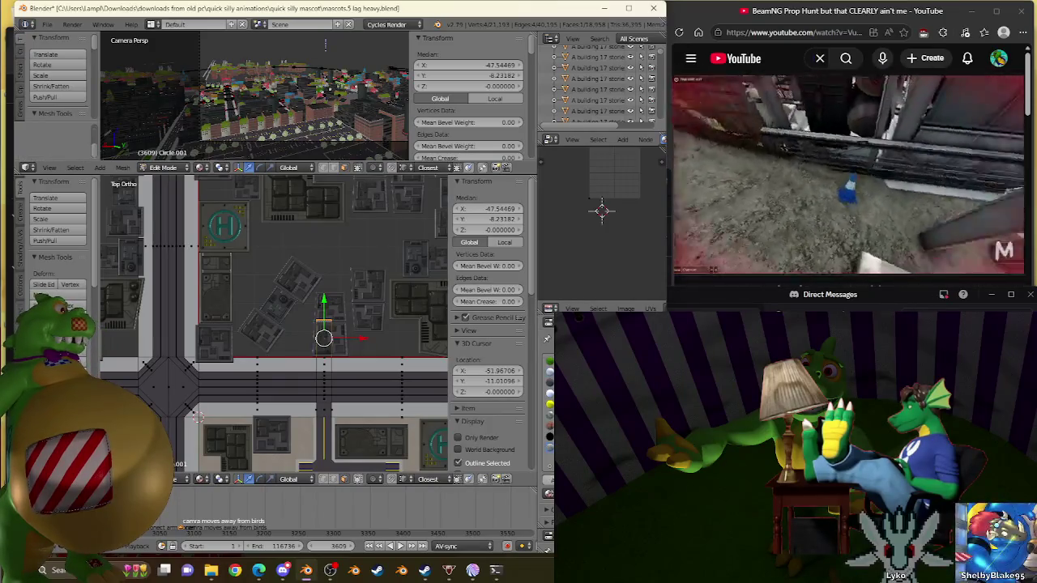
# Orbit and zoom around the buildings to reveal the ground beside the block
pyautogui.moveTo(280, 326); pyautogui.dragTo(339, 460, button='middle')
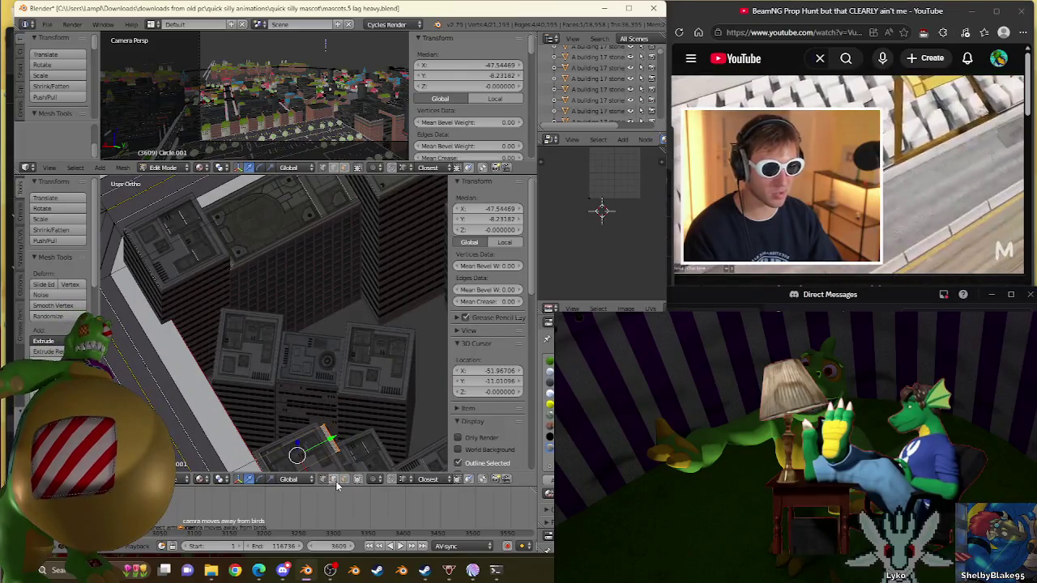
pyautogui.moveTo(306, 272)
pyautogui.mouseDown(button='middle')
pyautogui.moveTo(368, 357)
pyautogui.moveTo(293, 297)
pyautogui.moveTo(330, 282)
pyautogui.mouseUp(button='middle')
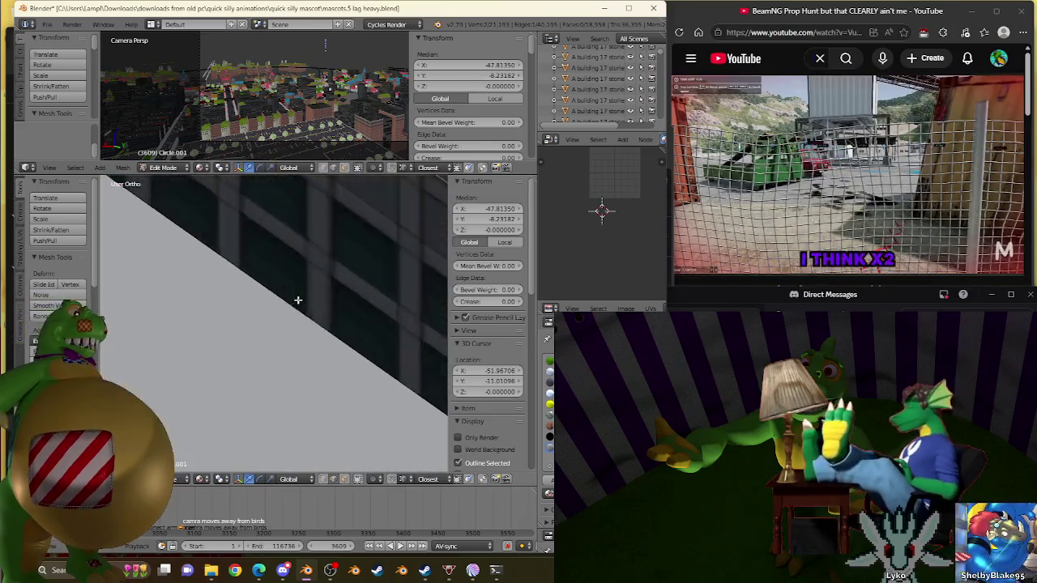
pyautogui.moveTo(345, 432)
pyautogui.mouseDown(button='middle')
pyautogui.moveTo(347, 332)
pyautogui.moveTo(267, 430)
pyautogui.moveTo(330, 335)
pyautogui.mouseUp(button='middle')
pyautogui.scroll(-5, 329, 335)
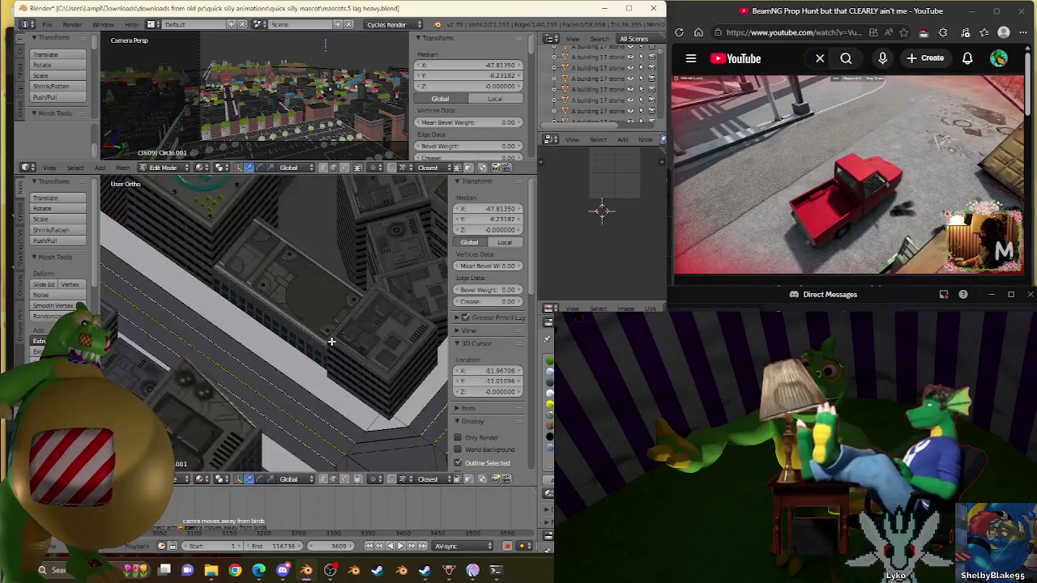
pyautogui.scroll(2, 284, 341)
pyautogui.scroll(2, 317, 316)
pyautogui.scroll(1, 317, 317)
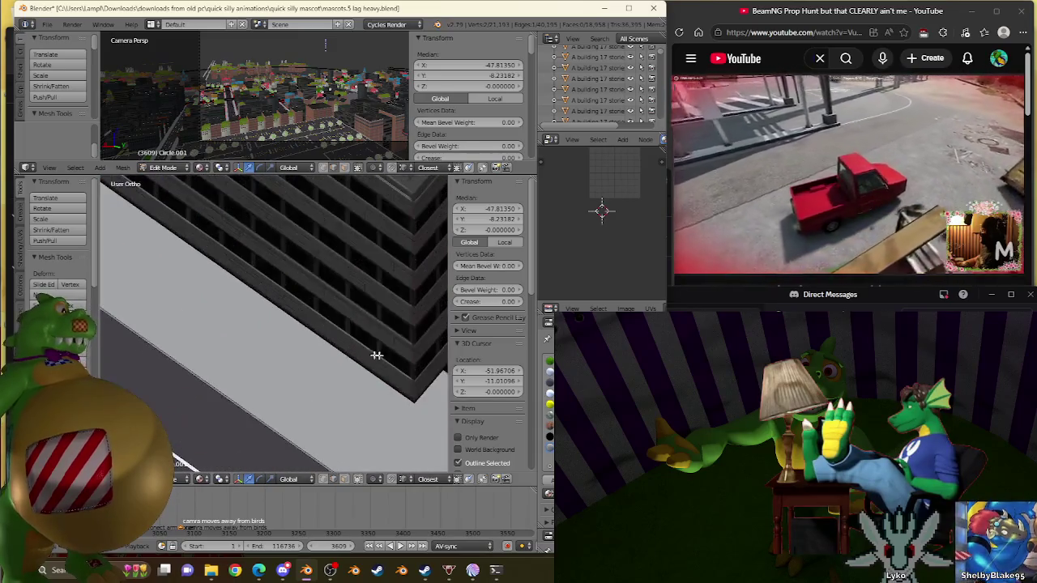
pyautogui.scroll(1, 248, 297)
pyautogui.moveTo(248, 297)
pyautogui.mouseDown(button='middle')
pyautogui.moveTo(287, 342)
pyautogui.moveTo(232, 329)
pyautogui.moveTo(250, 281)
pyautogui.mouseUp(button='middle')
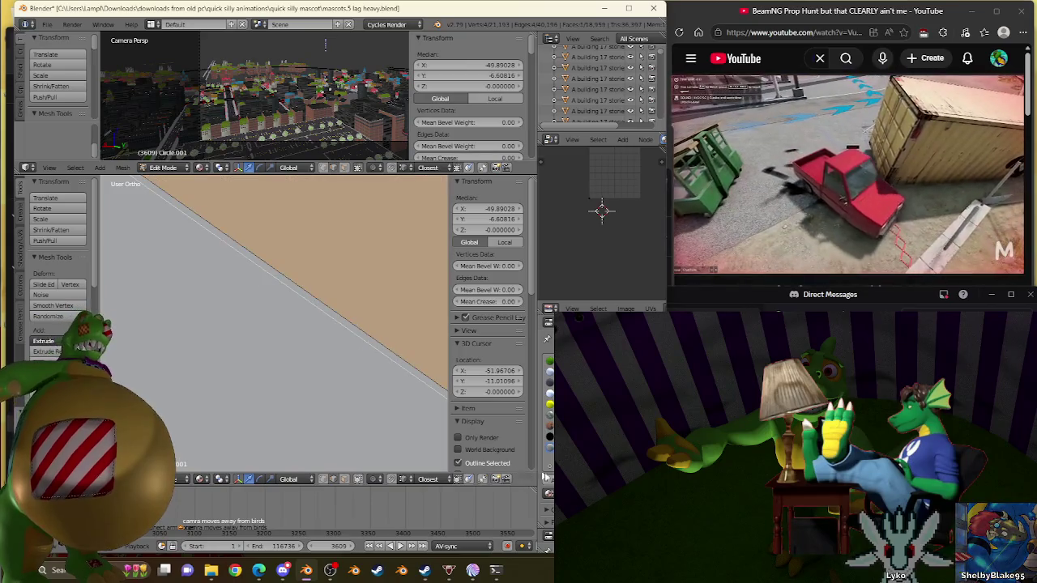
# Inspect the selected tan face, then use Select More to grow it to neighbouring ground faces
pyautogui.scroll(-2, 256, 305)
pyautogui.scroll(-2, 256, 306)
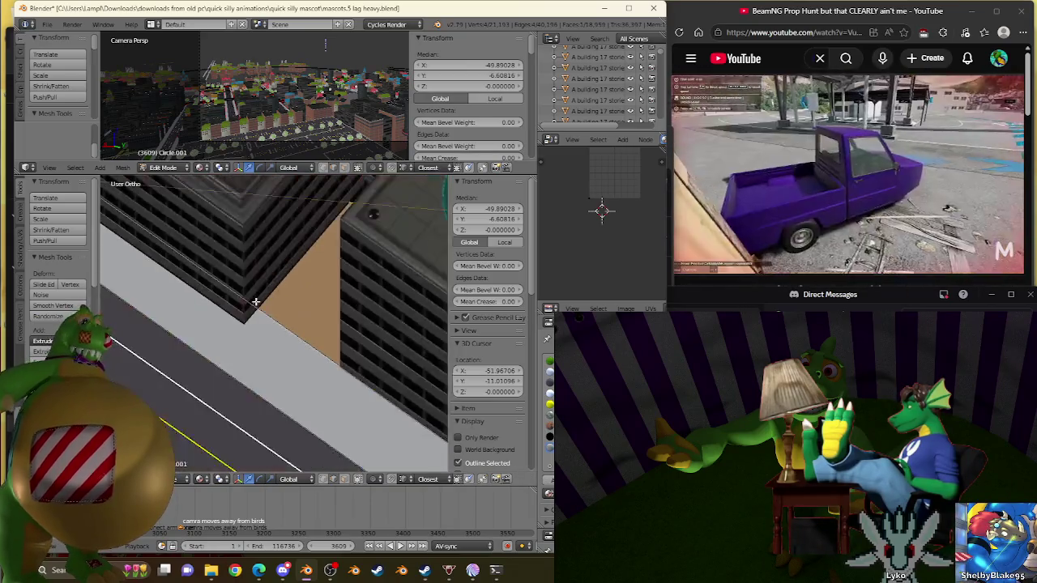
pyautogui.scroll(-3, 256, 305)
pyautogui.scroll(-2, 256, 305)
pyautogui.moveTo(302, 314)
pyautogui.mouseDown(button='middle')
pyautogui.moveTo(308, 324)
pyautogui.moveTo(304, 312)
pyautogui.mouseUp(button='middle')
pyautogui.scroll(2, 307, 324)
pyautogui.scroll(2, 233, 368)
pyautogui.scroll(3, 301, 324)
pyautogui.scroll(2, 302, 324)
pyautogui.scroll(2, 304, 313)
pyautogui.scroll(2, 304, 313)
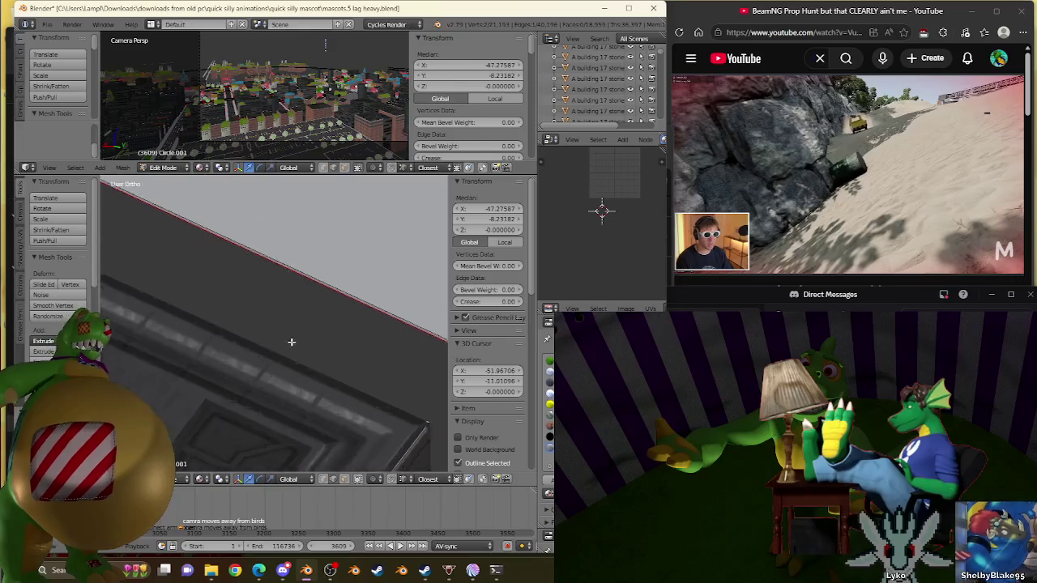
pyautogui.scroll(2, 313, 279)
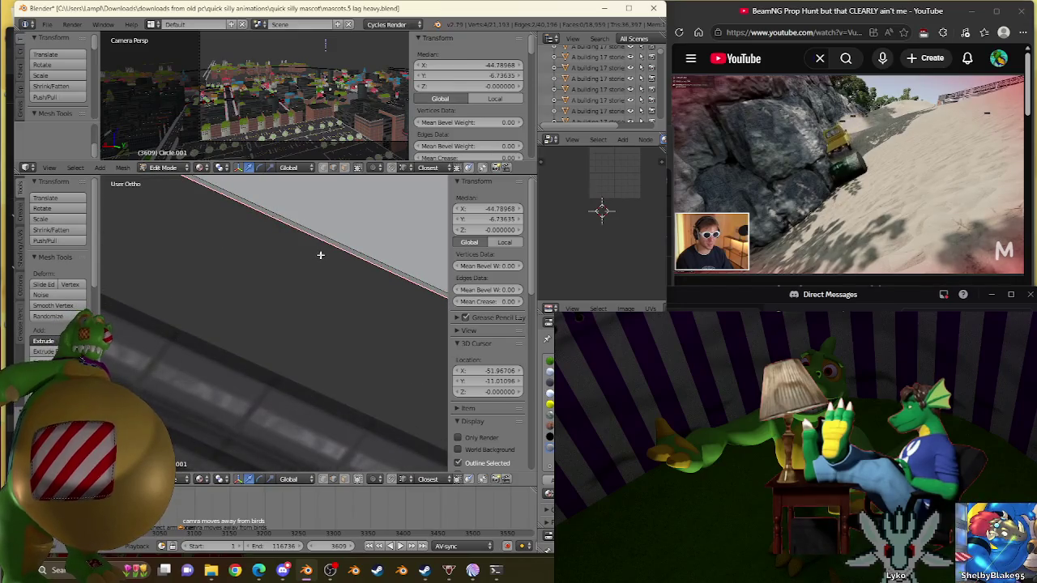
pyautogui.scroll(2, 319, 254)
pyautogui.scroll(-1, 262, 357)
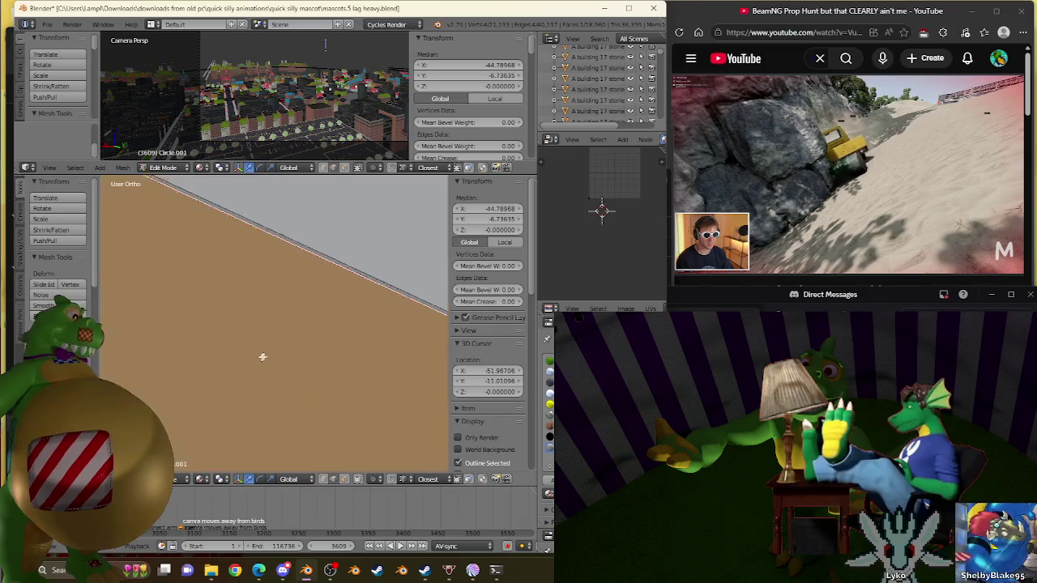
pyautogui.scroll(-3, 260, 363)
pyautogui.scroll(-3, 260, 363)
pyautogui.scroll(2, 246, 389)
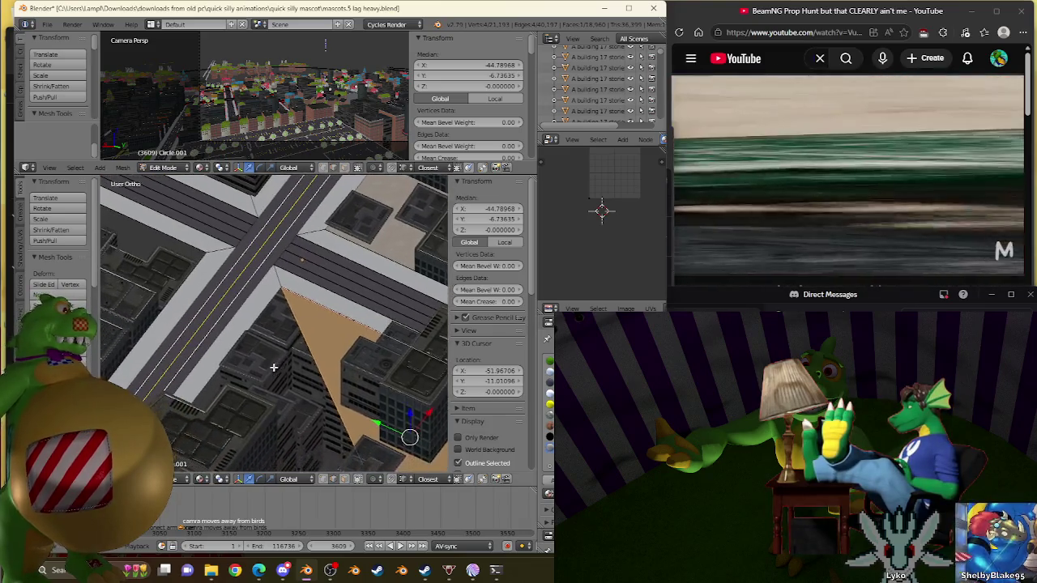
pyautogui.scroll(-2, 288, 342)
pyautogui.scroll(-3, 304, 334)
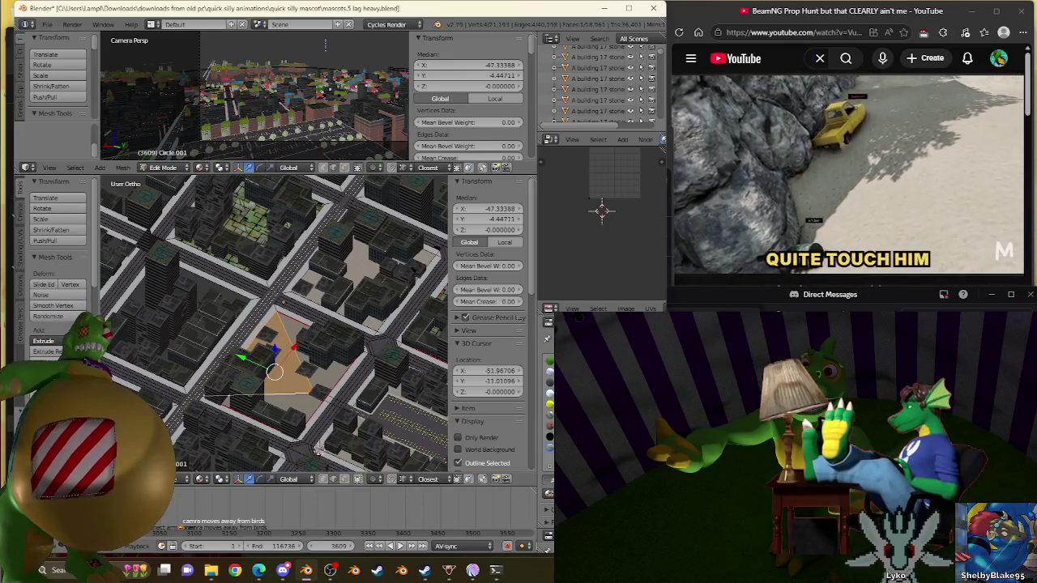
pyautogui.press('ctrl+KP_Add')
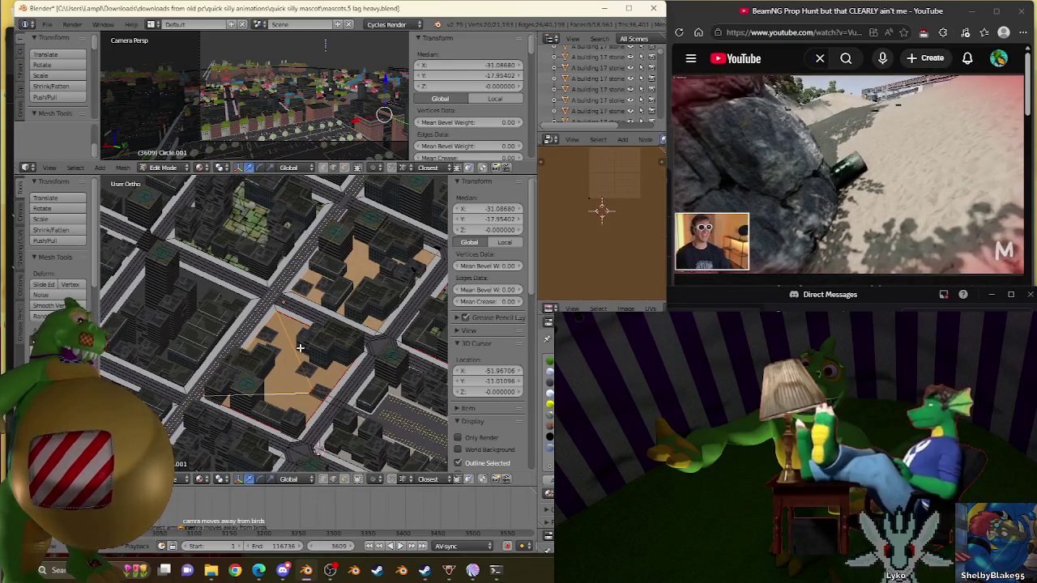
# Unwrap the selected ground faces with U > Unwrap and zoom to check the result
pyautogui.press('u')
pyautogui.click(274, 362)
pyautogui.scroll(5, 261, 368)
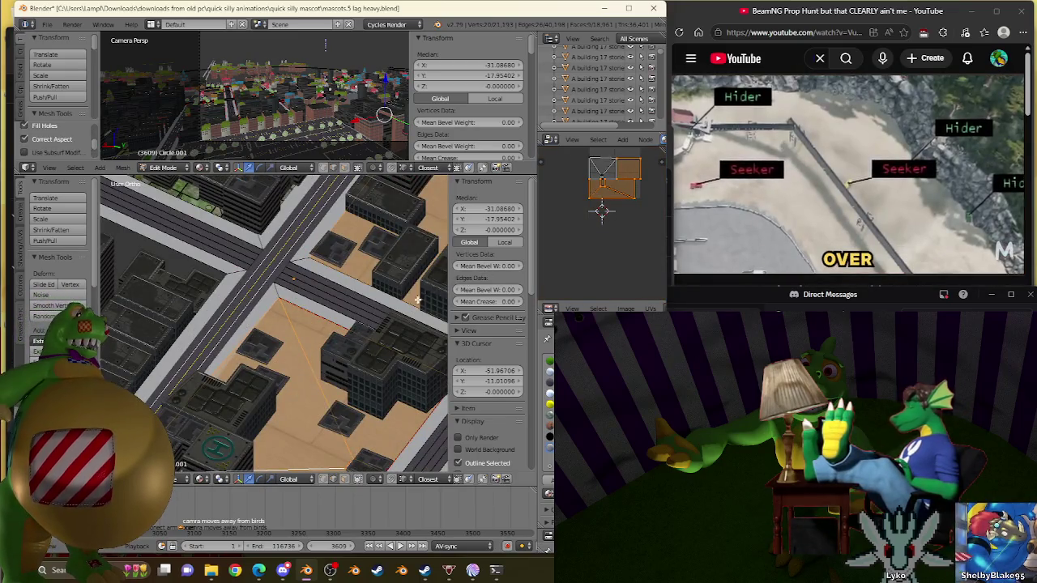
pyautogui.scroll(-5, 420, 299)
pyautogui.scroll(-2, 367, 334)
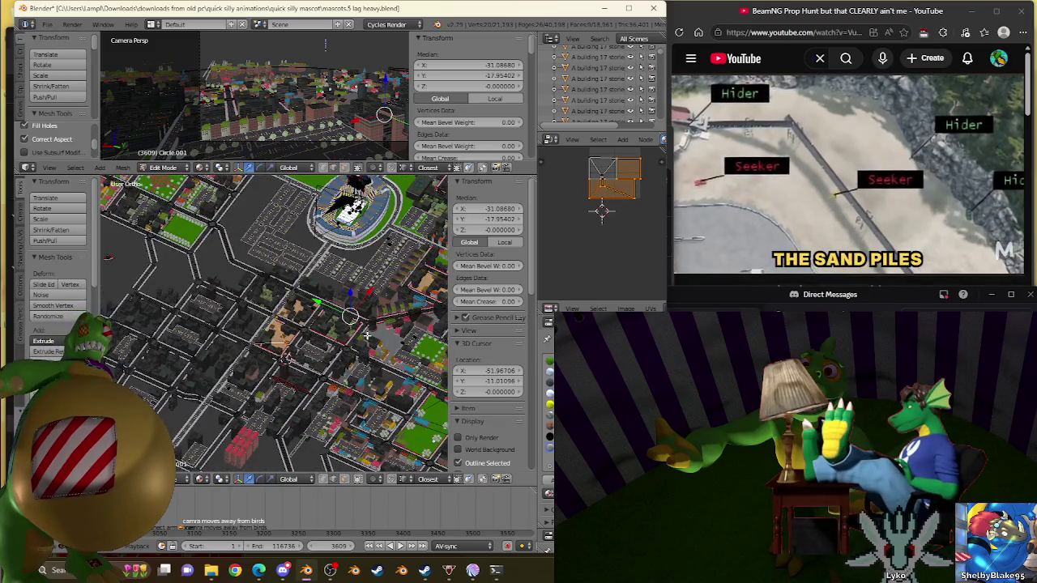
pyautogui.scroll(4, 367, 334)
pyautogui.scroll(4, 367, 334)
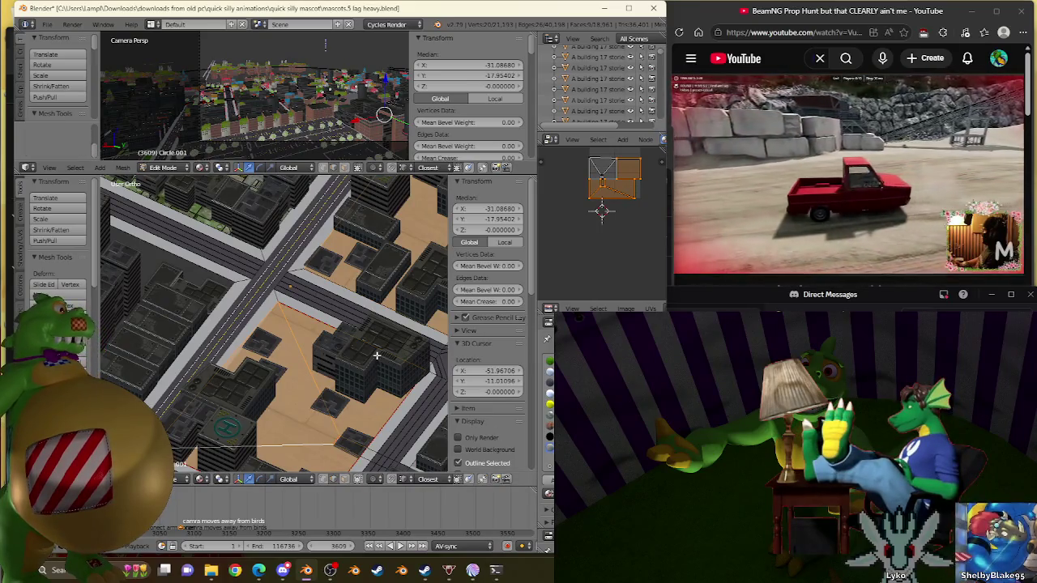
# Unwrap the faces again, frame them, then scale the UV island and undo the scaling
pyautogui.press('u')
pyautogui.click(377, 355)
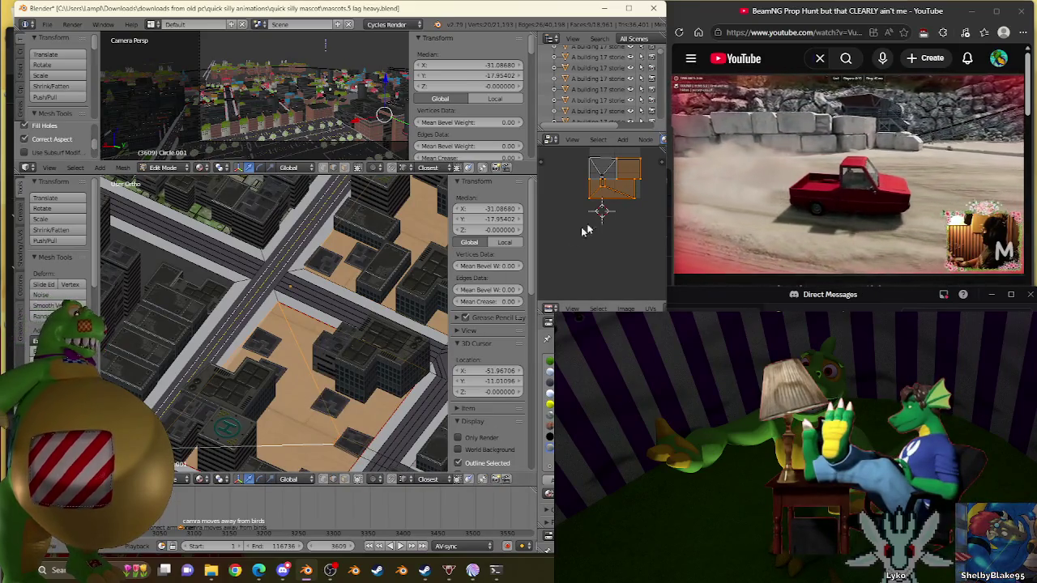
pyautogui.press('KP_Decimal')
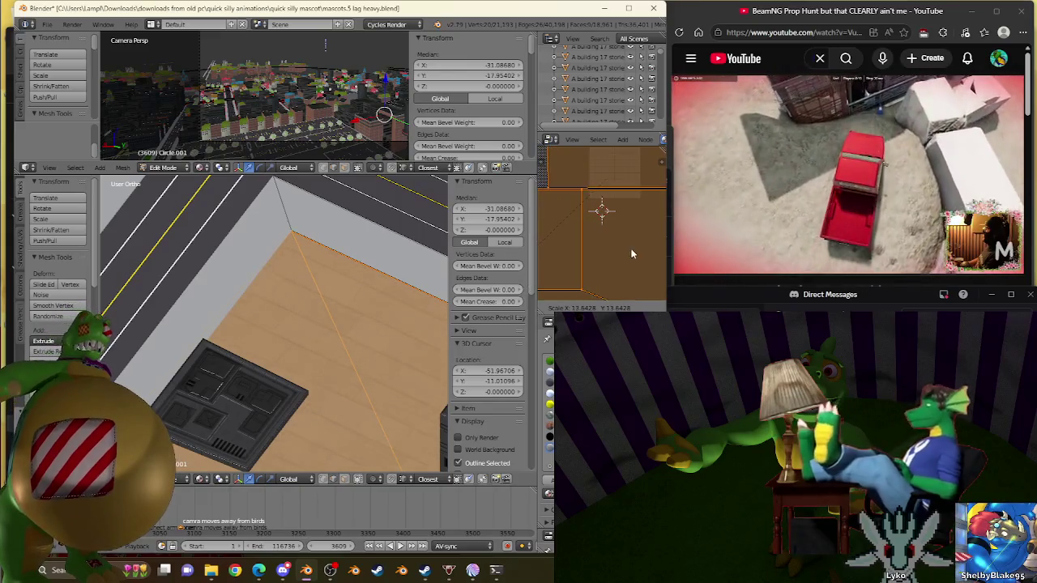
pyautogui.click(610, 261)
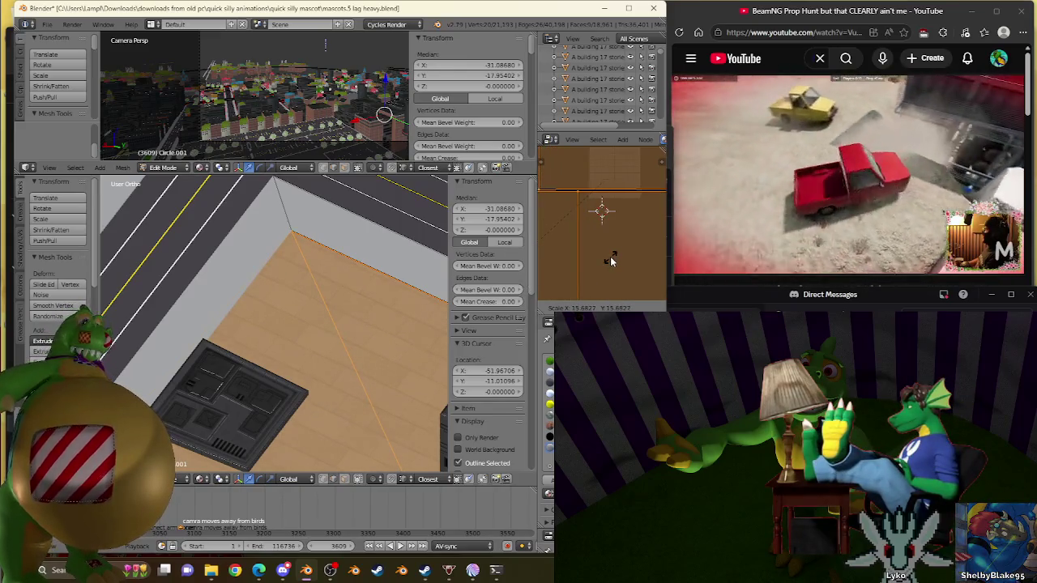
pyautogui.hotkey('ctrl', 'z')
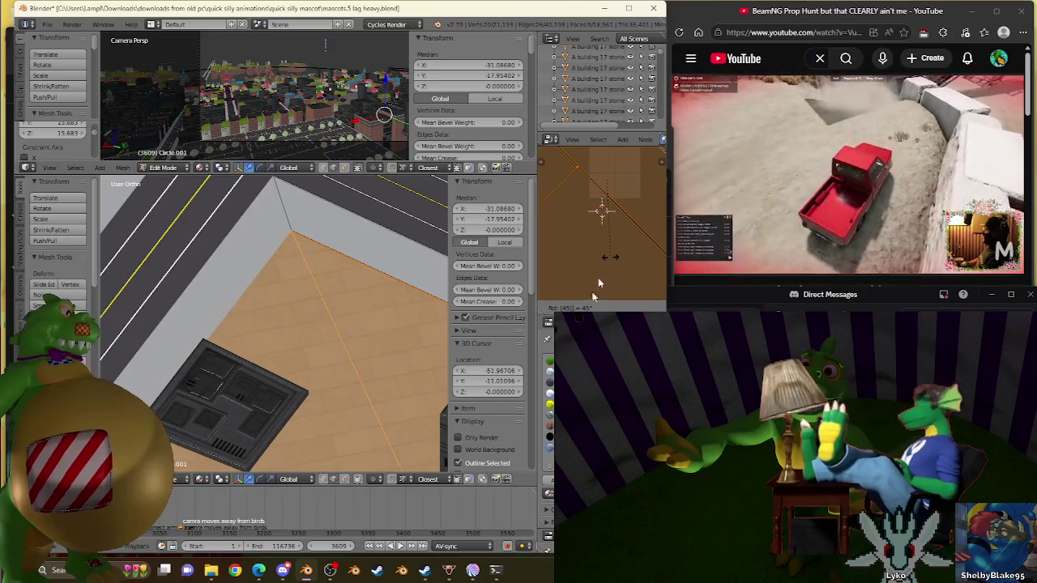
pyautogui.moveTo(259, 571)
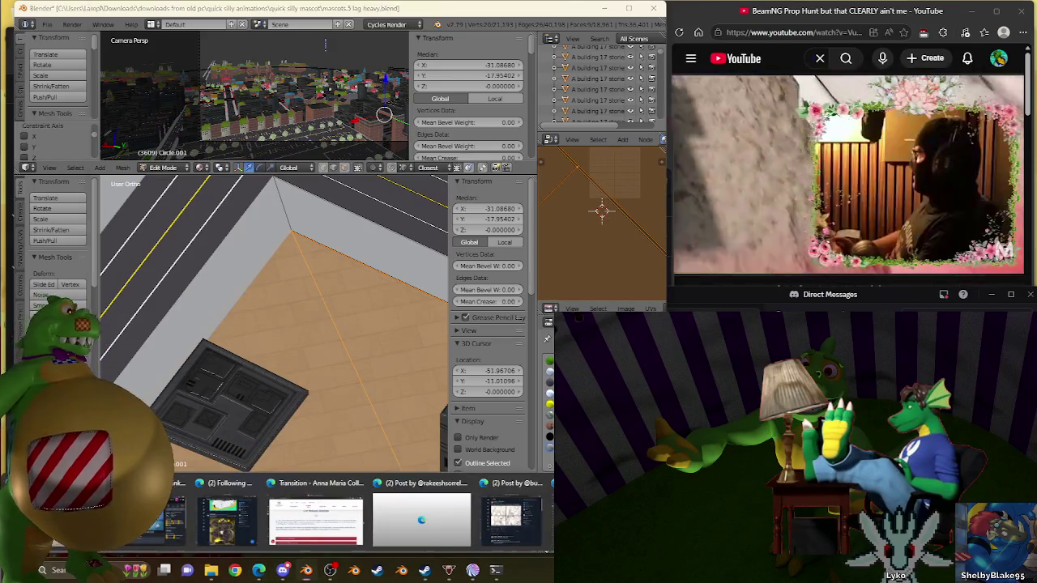
# Review Patreon notifications, membership insights and the Earnings tab, then minimize Patreon
pyautogui.click(421, 519)
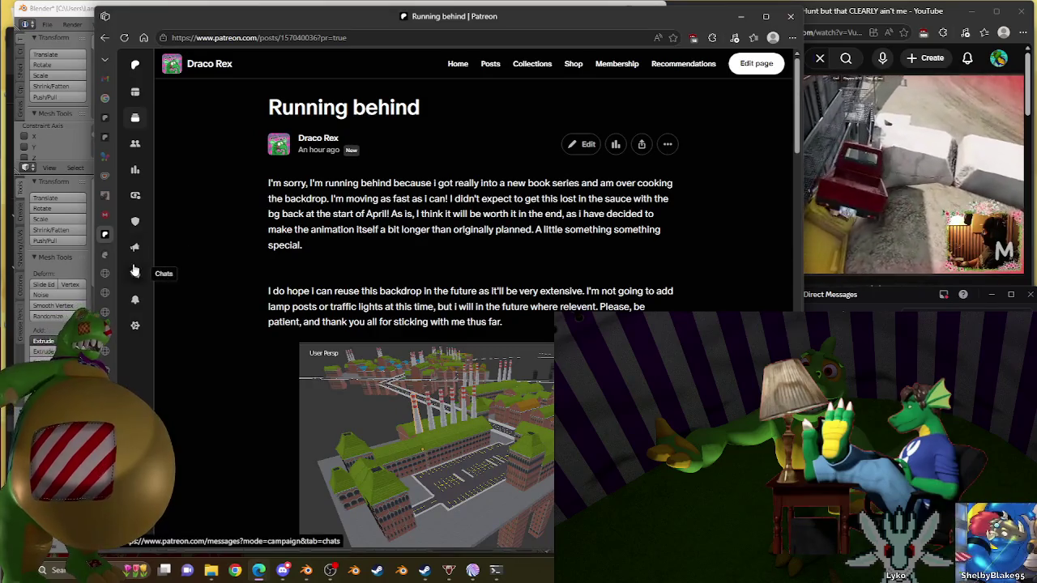
pyautogui.click(132, 304)
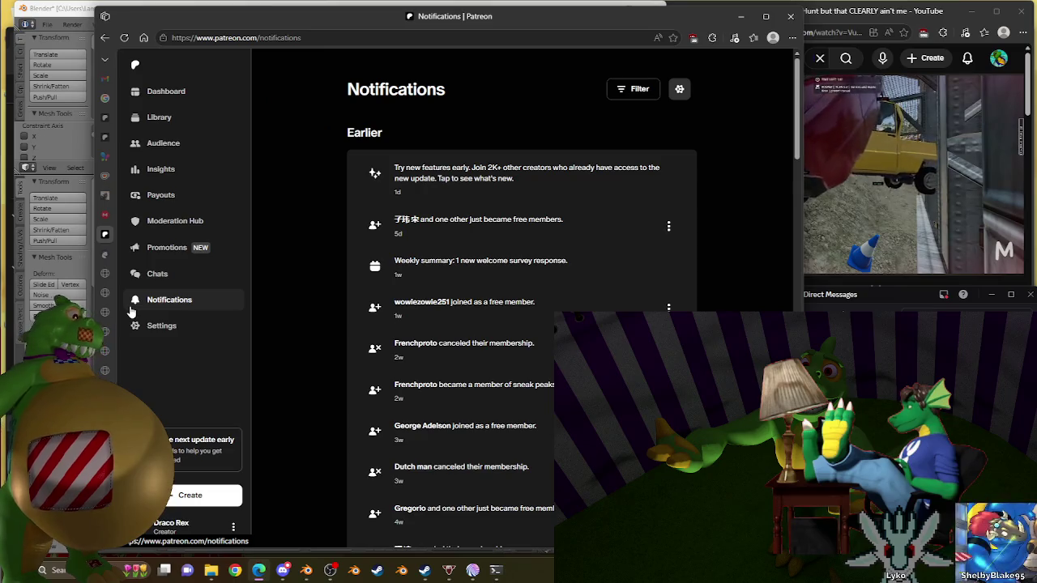
pyautogui.click(136, 171)
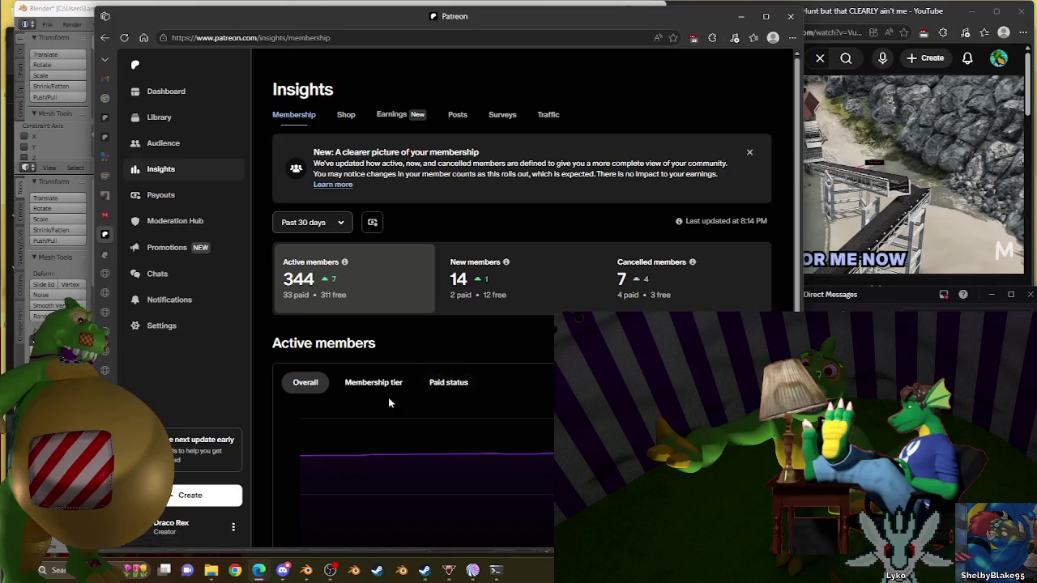
pyautogui.click(401, 118)
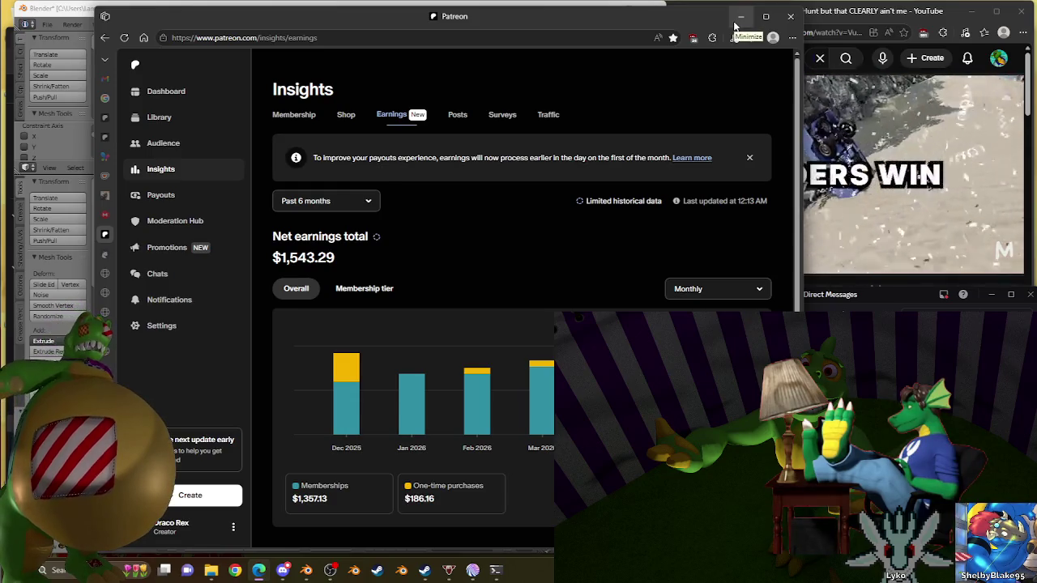
pyautogui.click(736, 19)
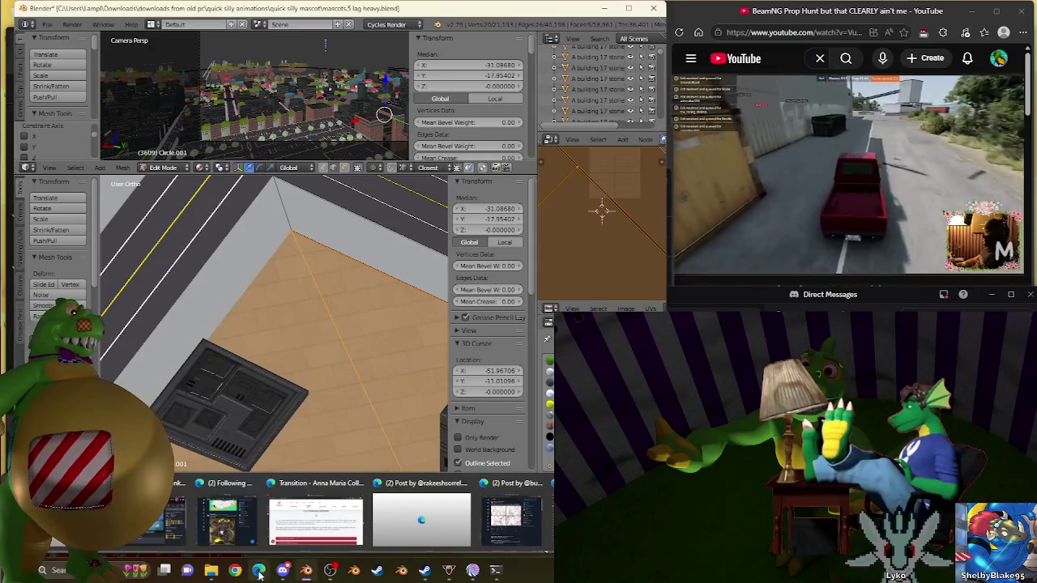
# Scroll the Meltopia Steam store page down to its Melt the Snow section
pyautogui.click(423, 569)
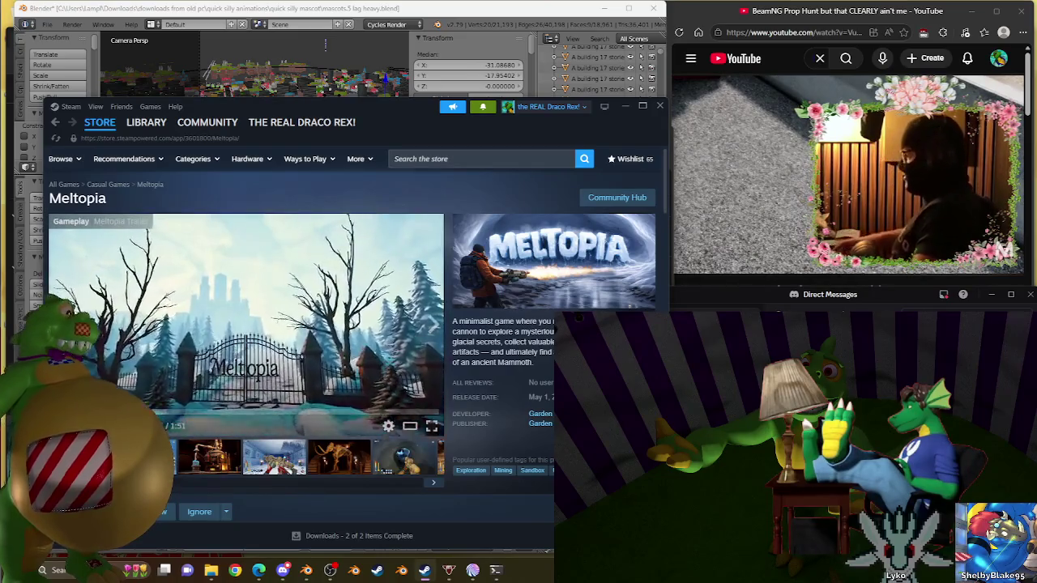
pyautogui.scroll(-4, 432, 295)
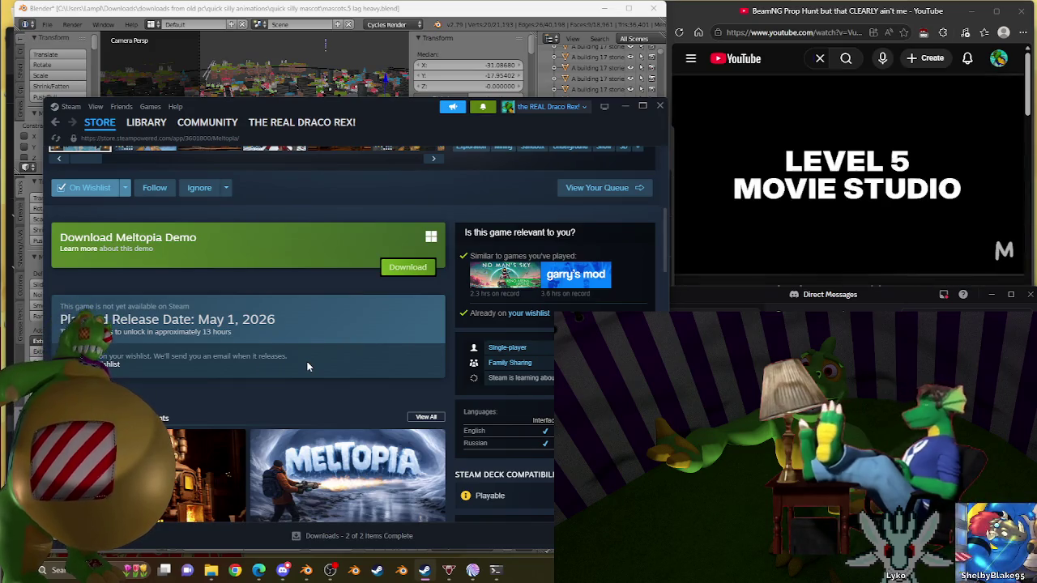
pyautogui.scroll(-3, 307, 366)
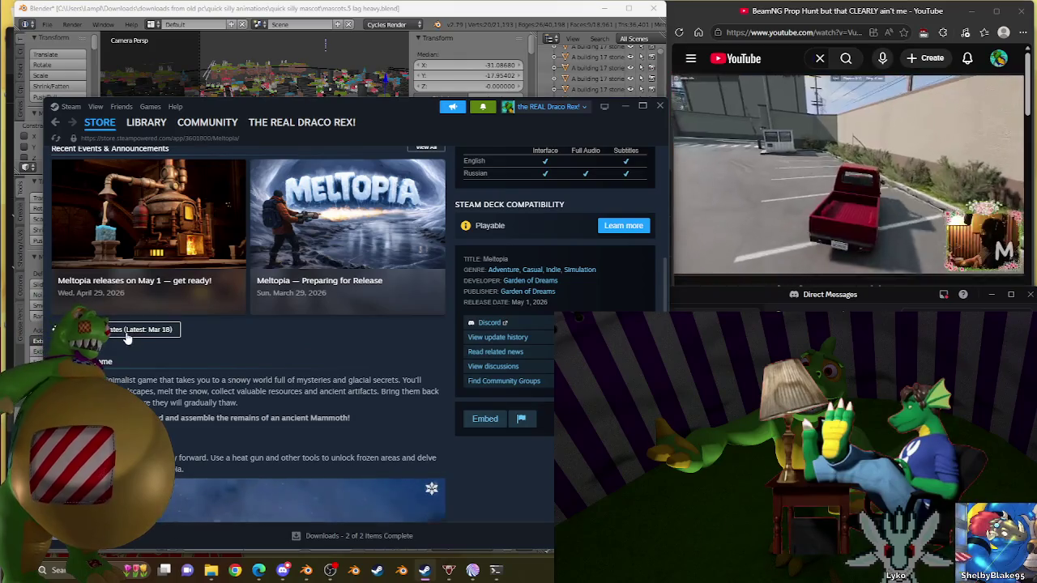
pyautogui.scroll(-3, 233, 344)
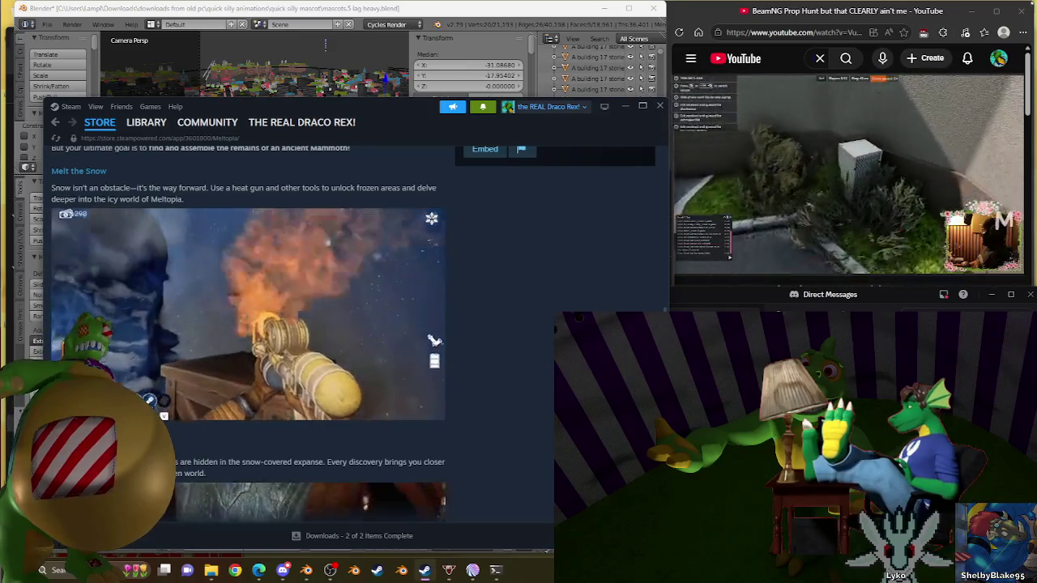
pyautogui.click(794, 72)
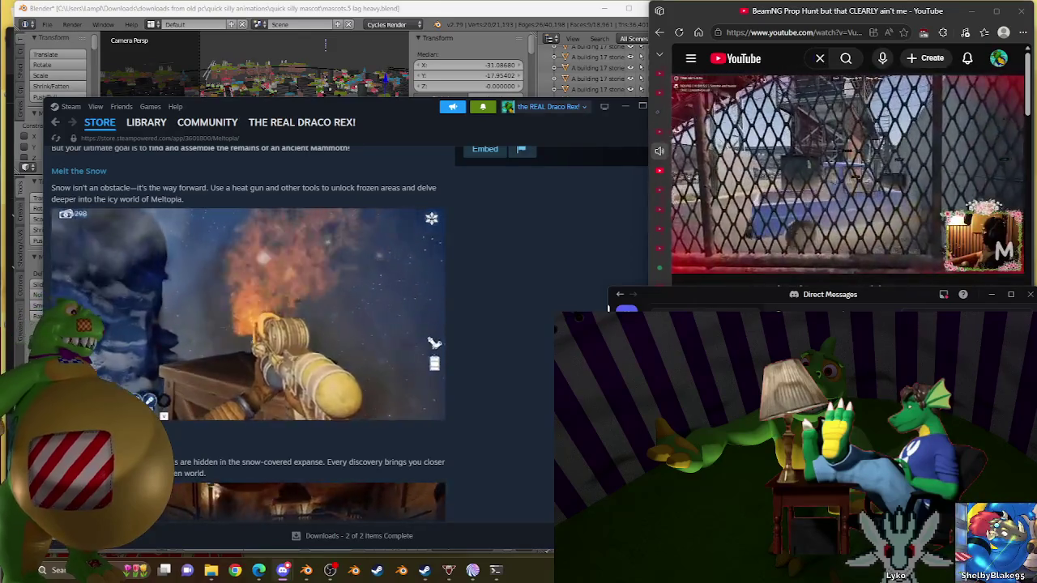
# Return to the YouTube home feed and open the Scary Space Monster short
pyautogui.click(835, 111)
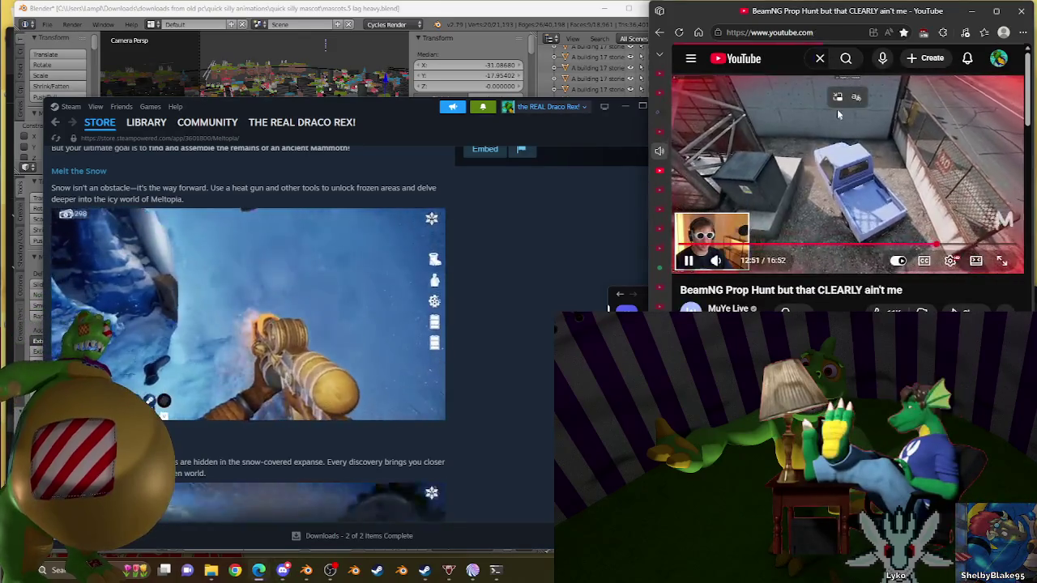
pyautogui.hotkey('alt', 'Left')
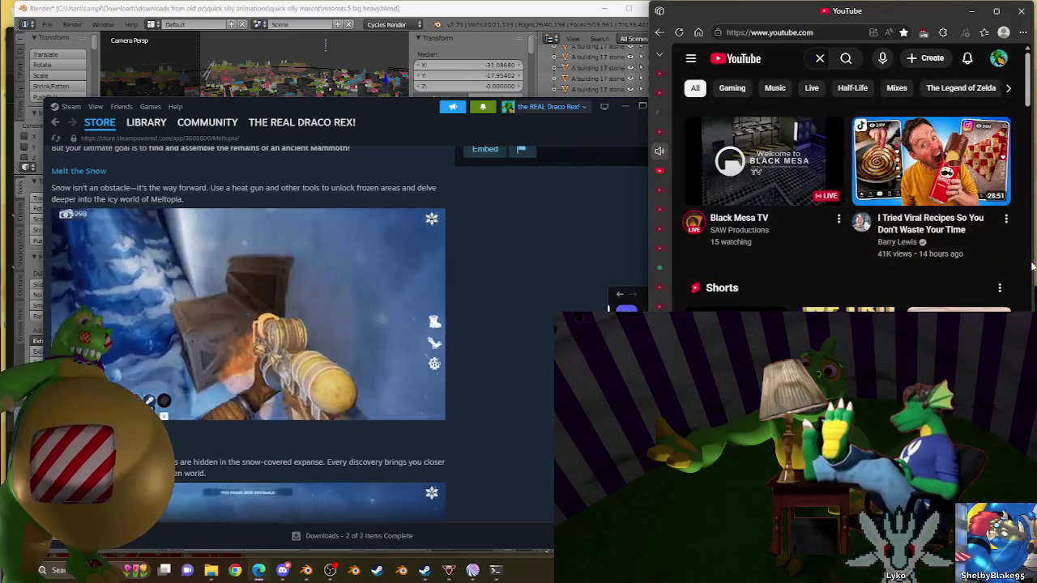
pyautogui.scroll(-3, 1032, 266)
pyautogui.scroll(2, 1022, 278)
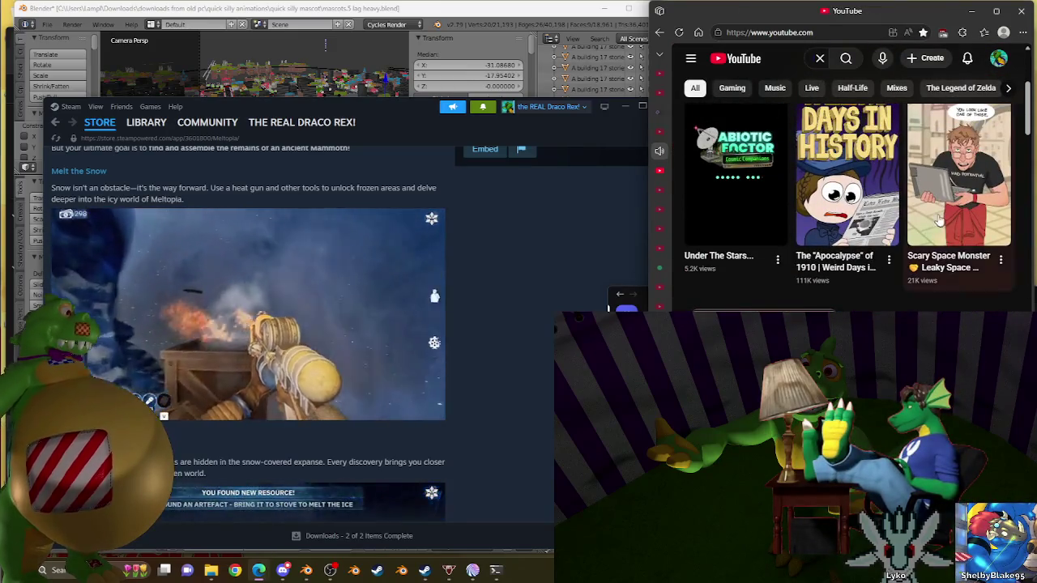
pyautogui.click(937, 217)
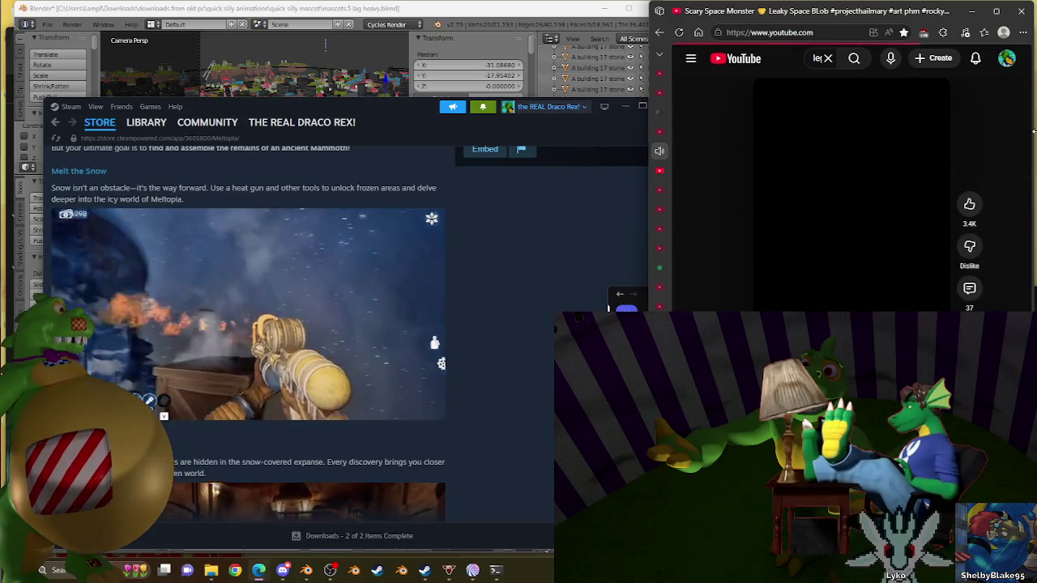
# View the first short's comments, then go home and open The King and the Golem video
pyautogui.scroll(-3, 1031, 224)
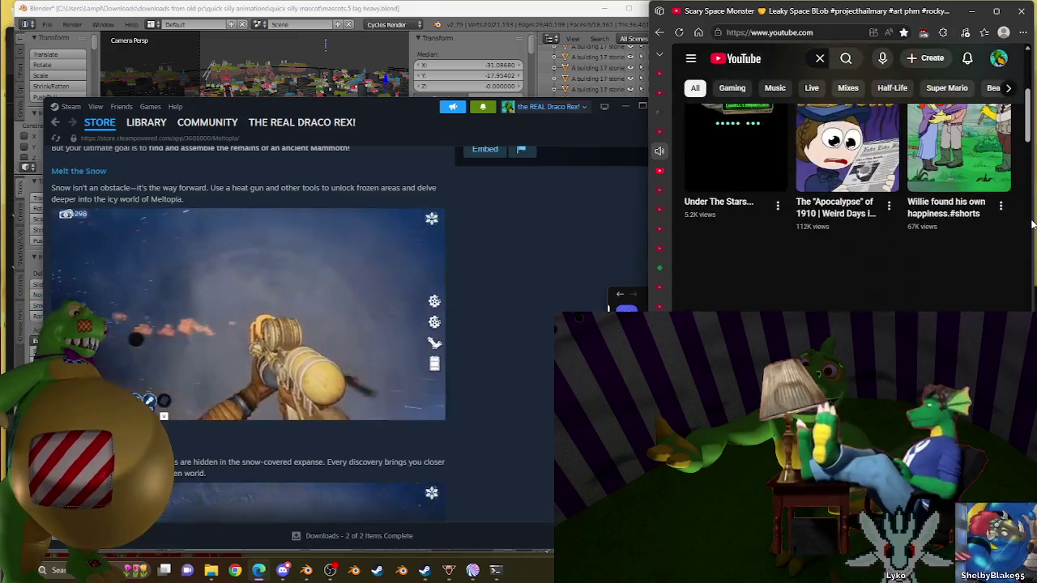
pyautogui.scroll(2, 1031, 217)
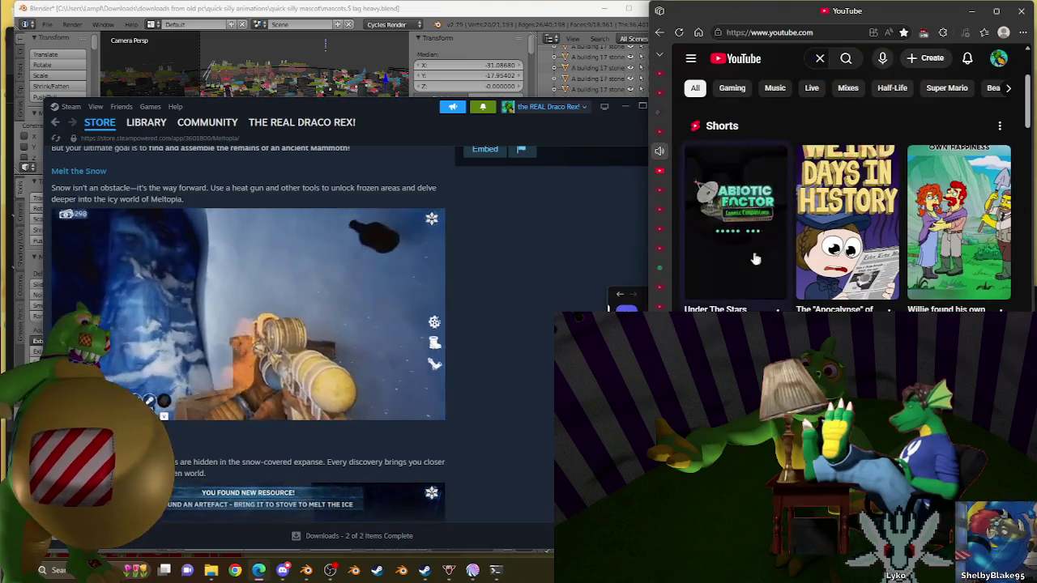
pyautogui.click(739, 243)
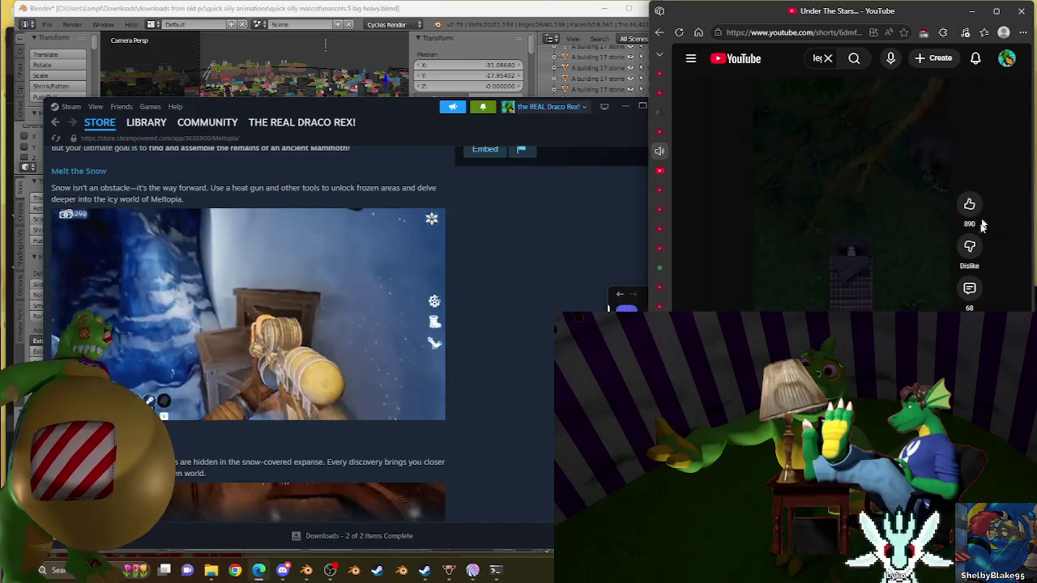
pyautogui.click(969, 290)
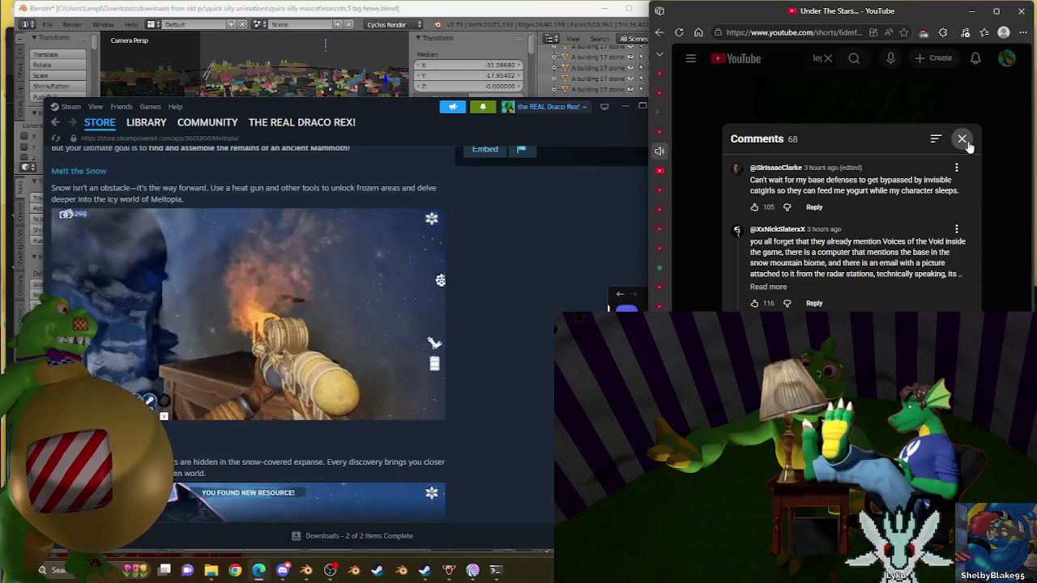
pyautogui.click(967, 144)
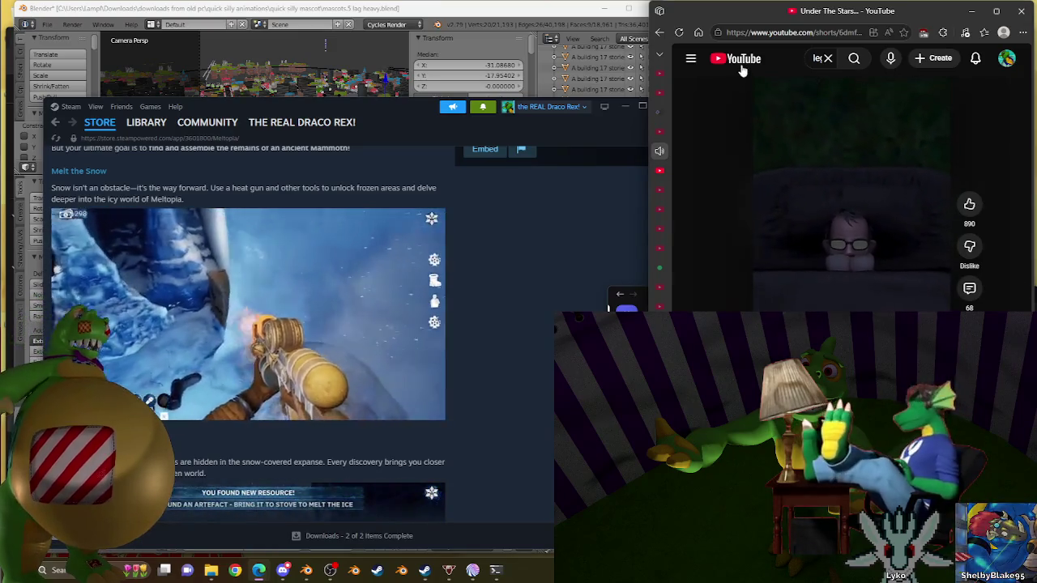
pyautogui.click(740, 63)
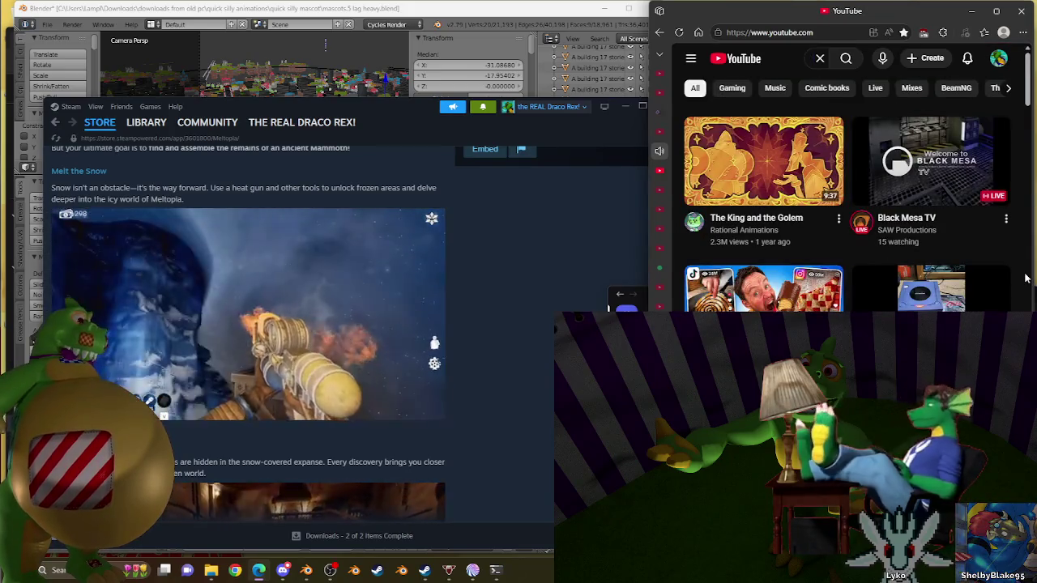
pyautogui.click(760, 162)
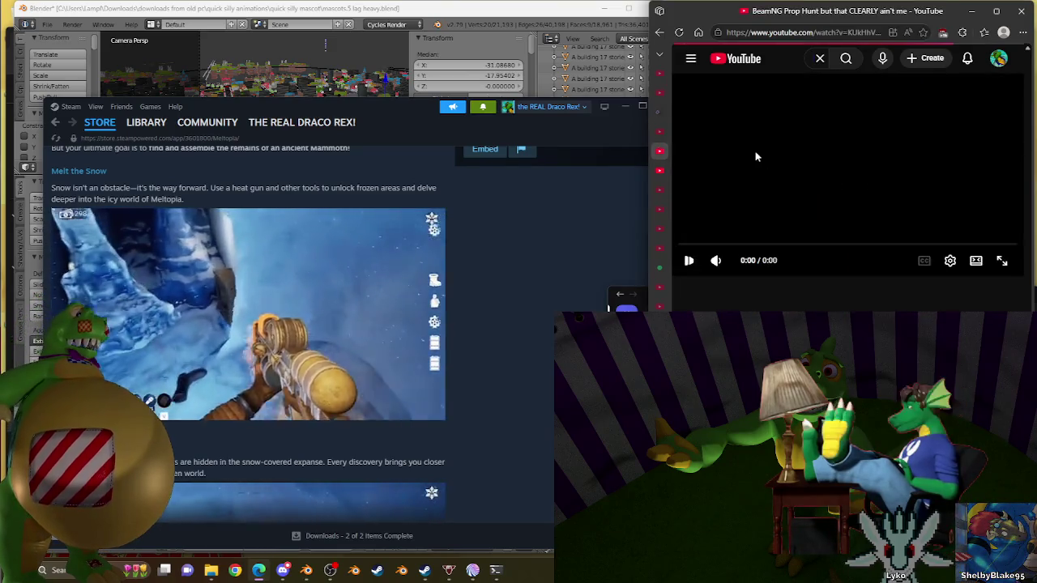